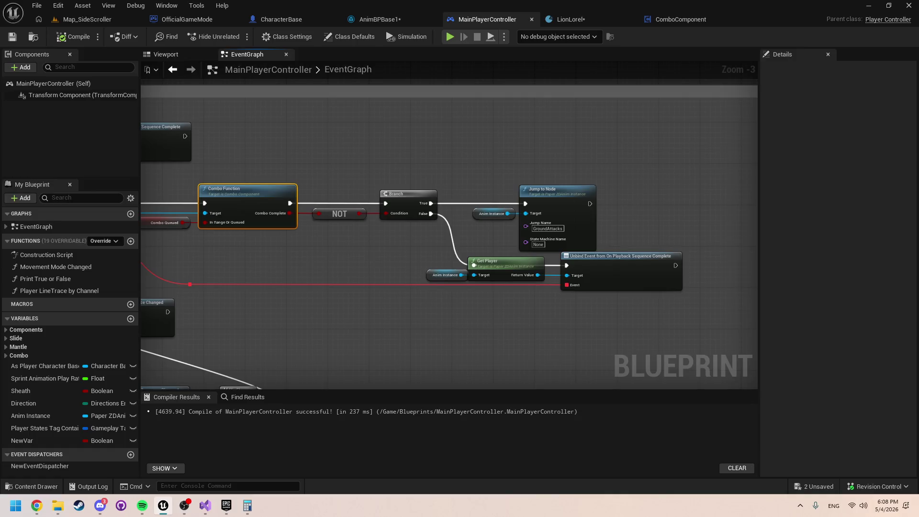
Step: Inspect MainPlayerController's Unbind Event from On Playback Sequence Complete node, then switch to AnimBPBase1
drag(596, 310, 616, 316)
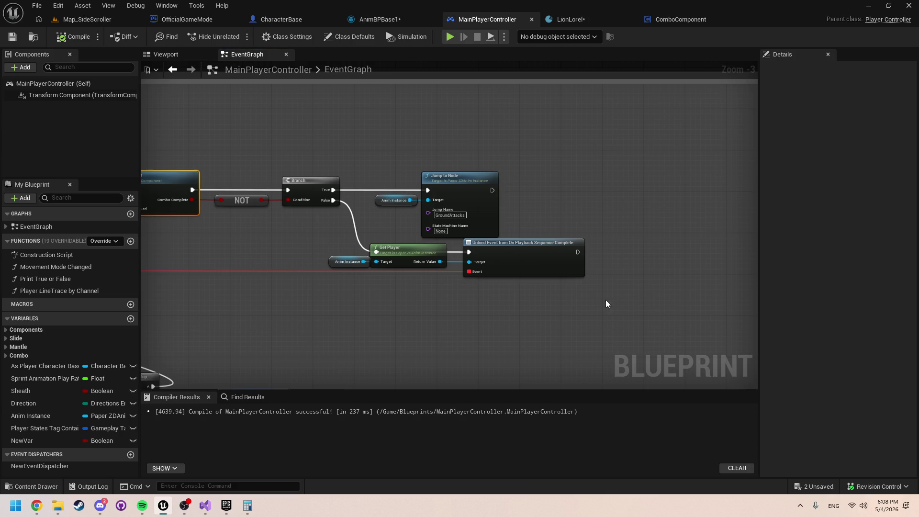
click(534, 261)
scroll(509, 299, up, 2)
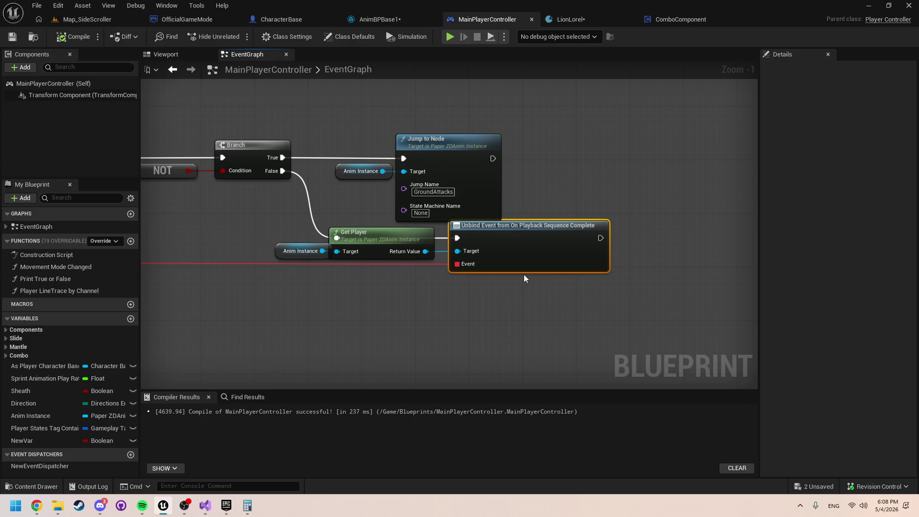
click(525, 293)
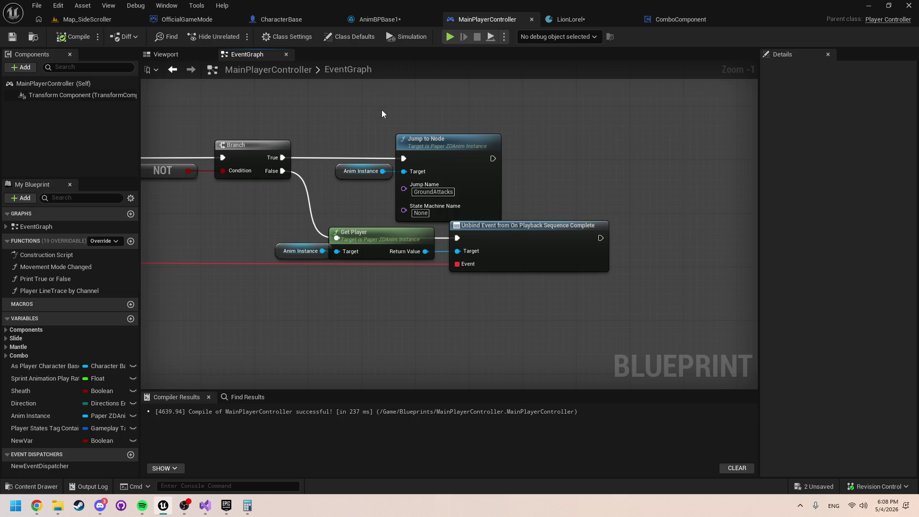
click(403, 15)
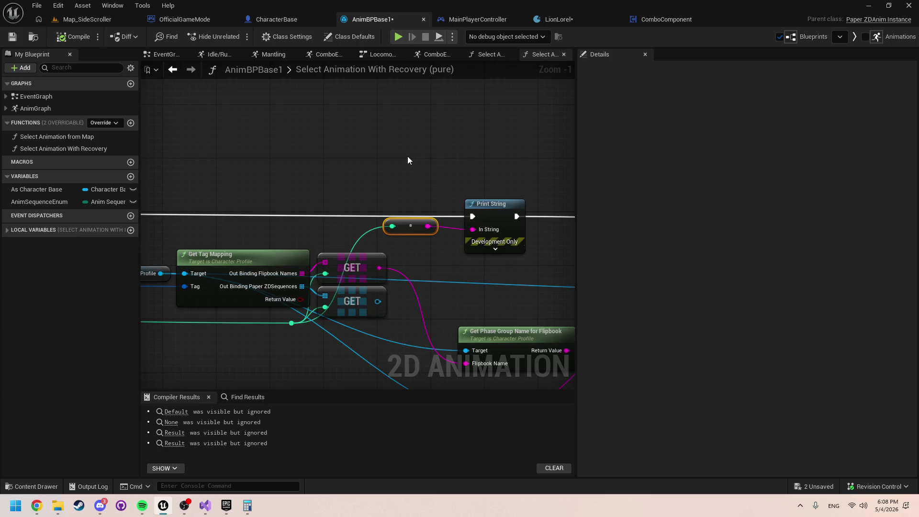
Step: In Locomotion, turn off Use Transitional Animations on the ComboExit to Idle/Running transition
click(484, 57)
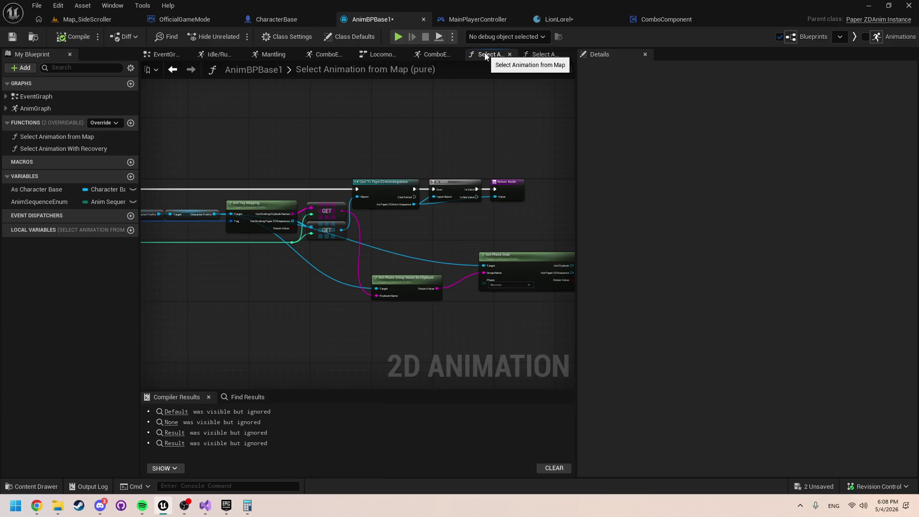
click(549, 56)
click(386, 56)
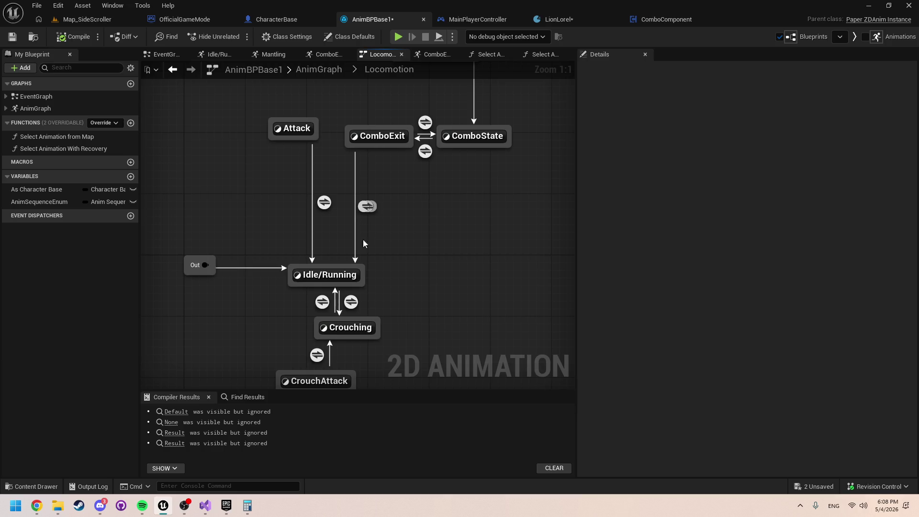
click(367, 206)
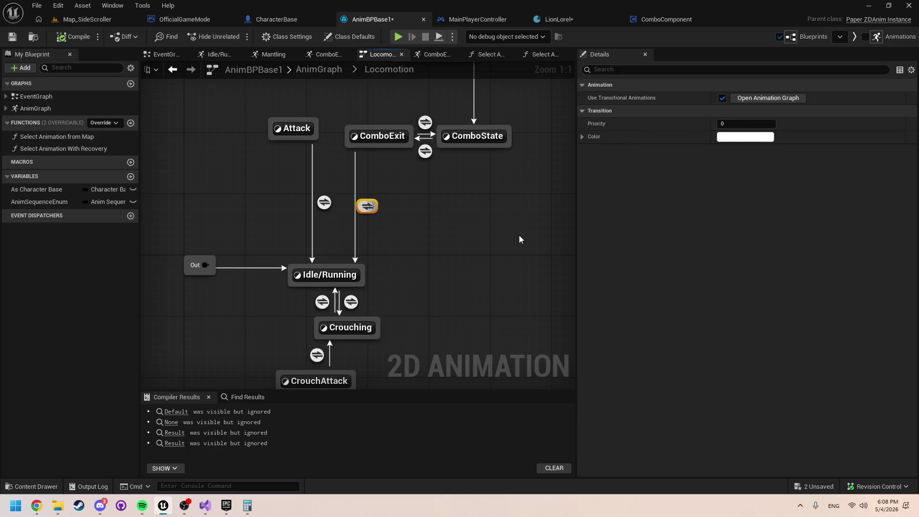
click(375, 139)
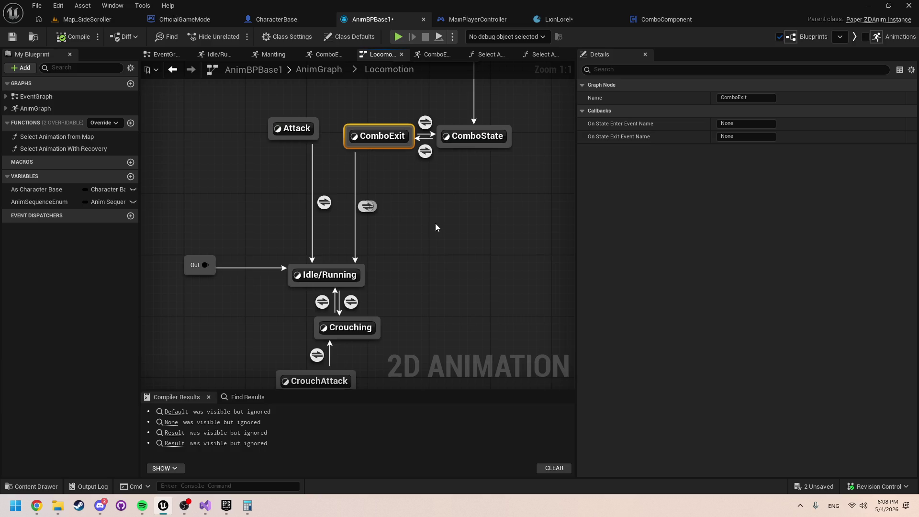
click(369, 205)
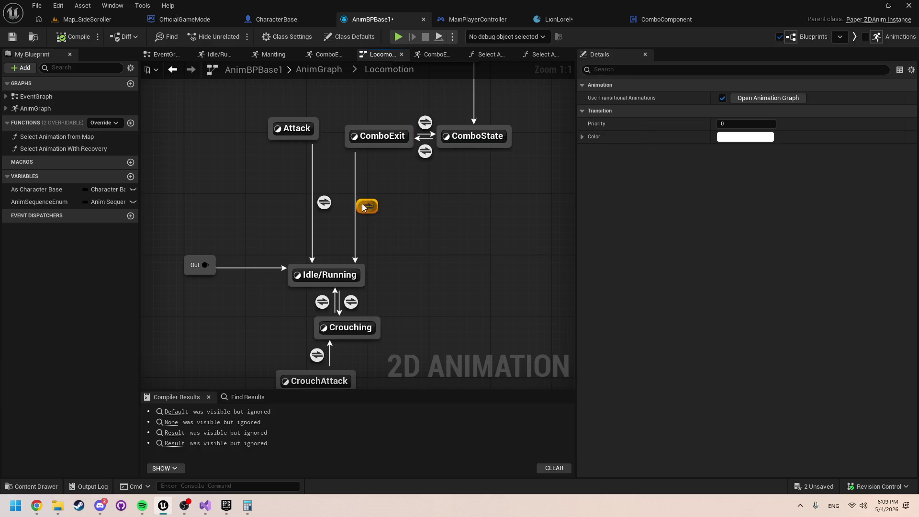
double_click(373, 206)
scroll(437, 265, down, 2)
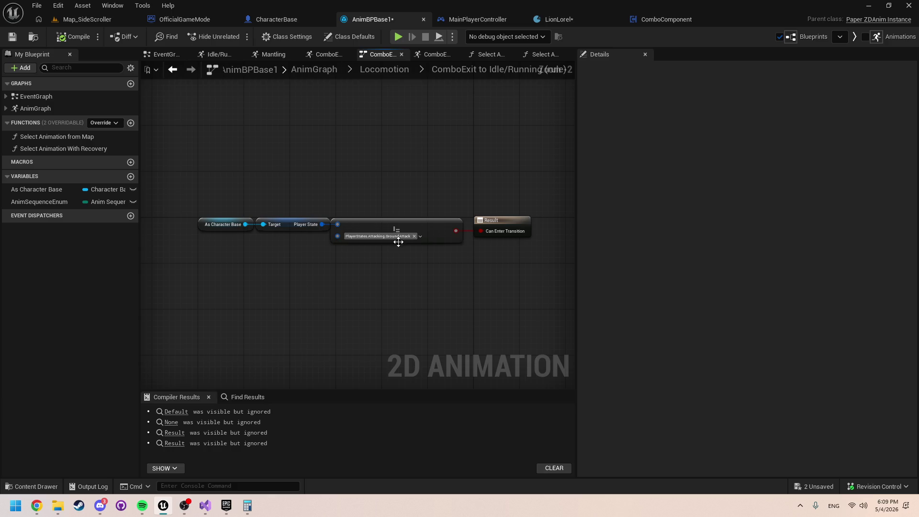
click(398, 71)
click(372, 194)
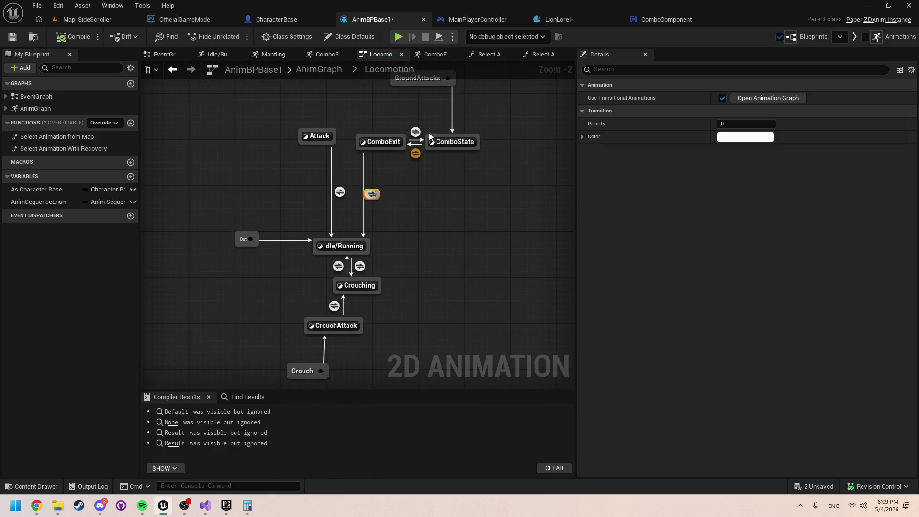
click(756, 98)
Step: In the ComboExit state graph, wire Play Sequence's Animation into the Output Animation Result
drag(484, 281, 195, 207)
click(333, 70)
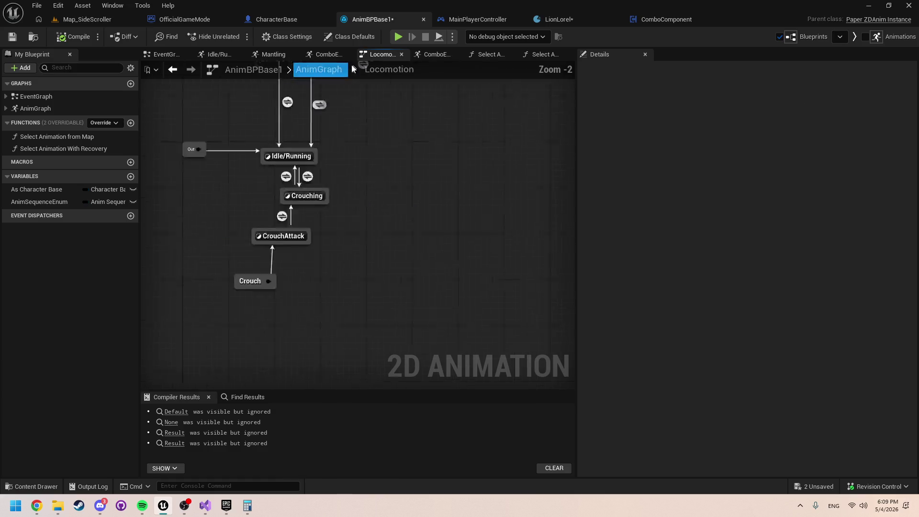
click(372, 194)
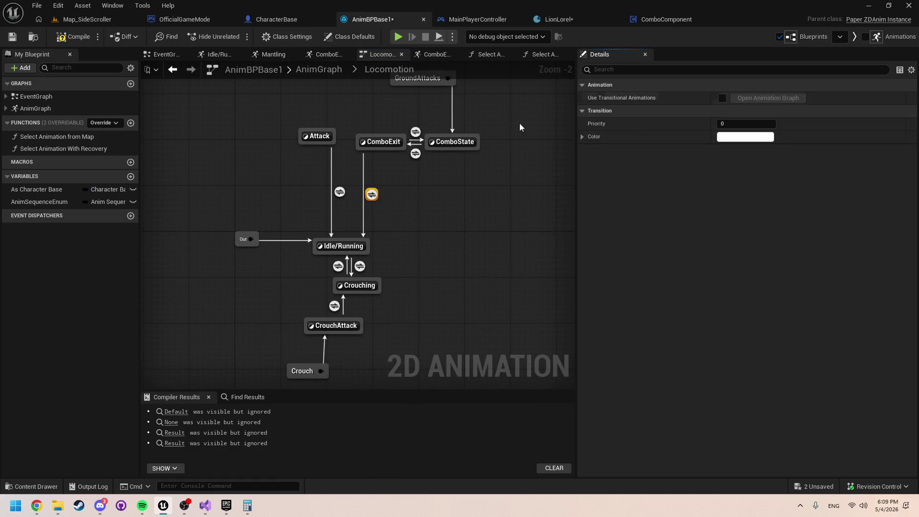
click(381, 140)
double_click(382, 140)
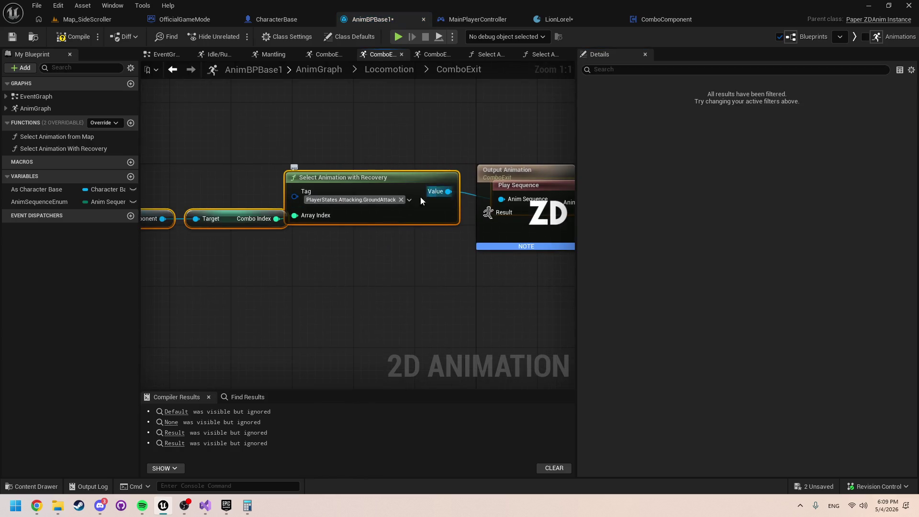
drag(316, 228, 142, 228)
drag(326, 204, 431, 219)
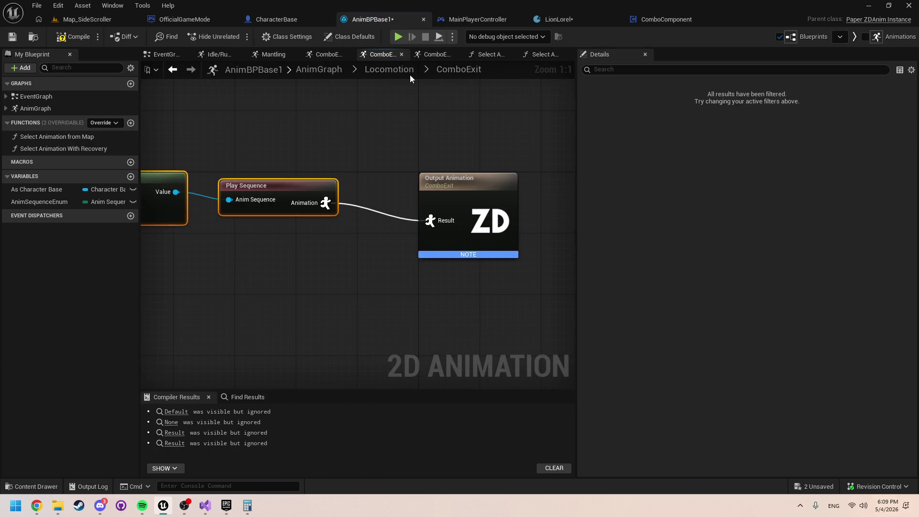
drag(335, 139, 485, 139)
Step: Run and stop a quick playtest, then view the Select Animation with Recovery chain
key(alt+p)
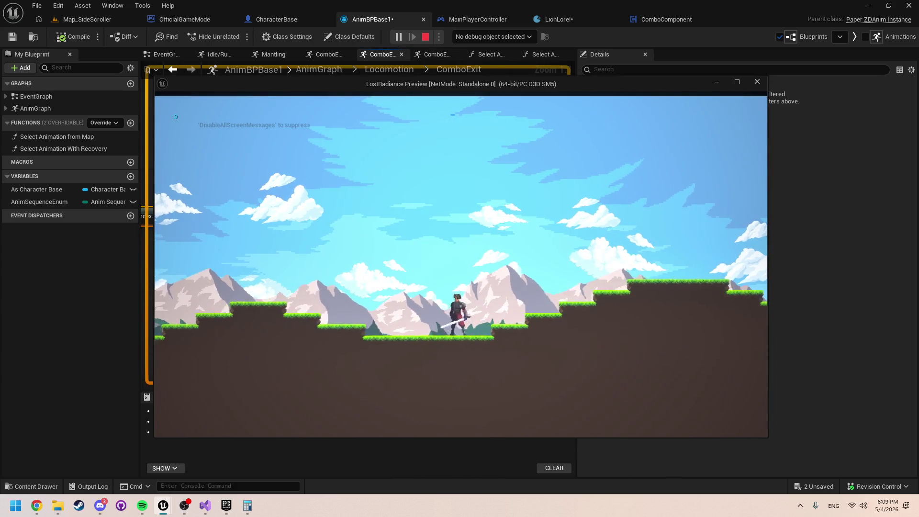
key(Escape)
mouse_move(361, 242)
mouse_down()
mouse_move(493, 257)
mouse_move(250, 257)
mouse_up()
scroll(522, 239, down, 1)
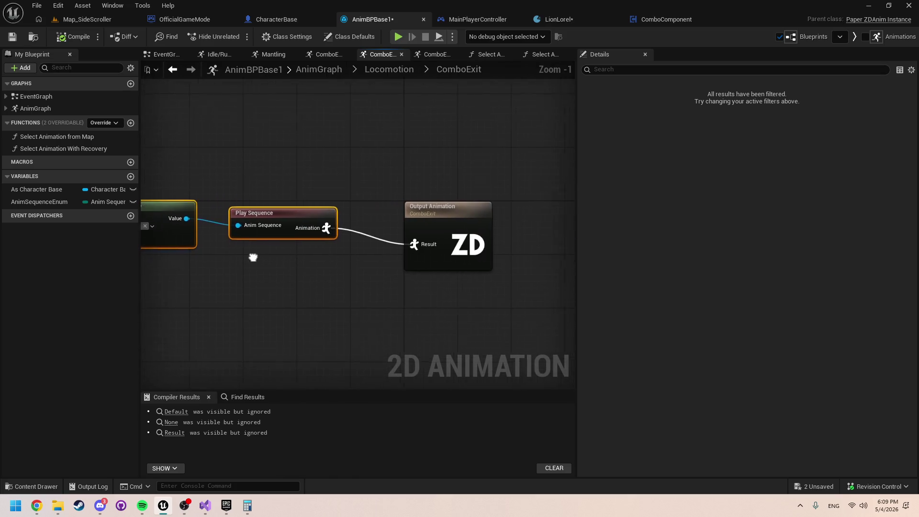
mouse_move(328, 275)
mouse_down()
mouse_move(625, 299)
mouse_move(701, 274)
mouse_move(753, 284)
mouse_up()
drag(622, 251, 488, 251)
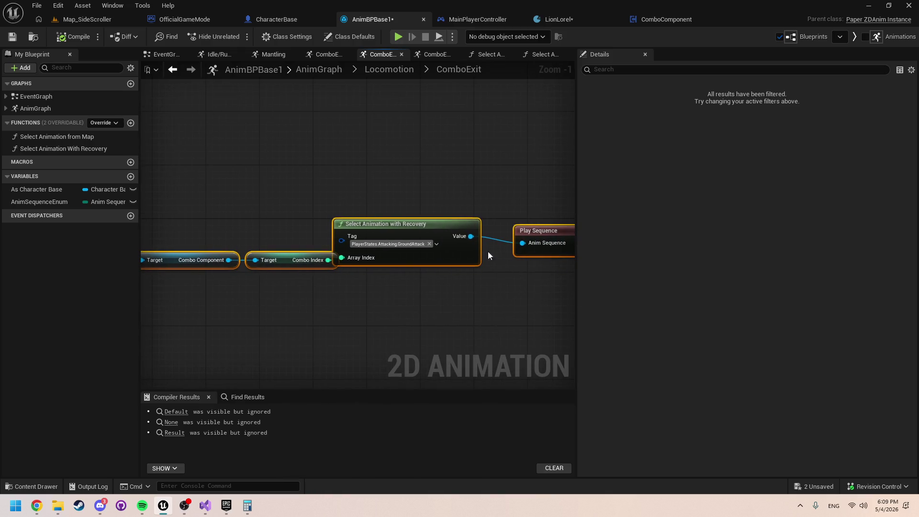
Step: From Locomotion, reopen the ComboExit state and open its Select Animation With Recovery function
click(397, 73)
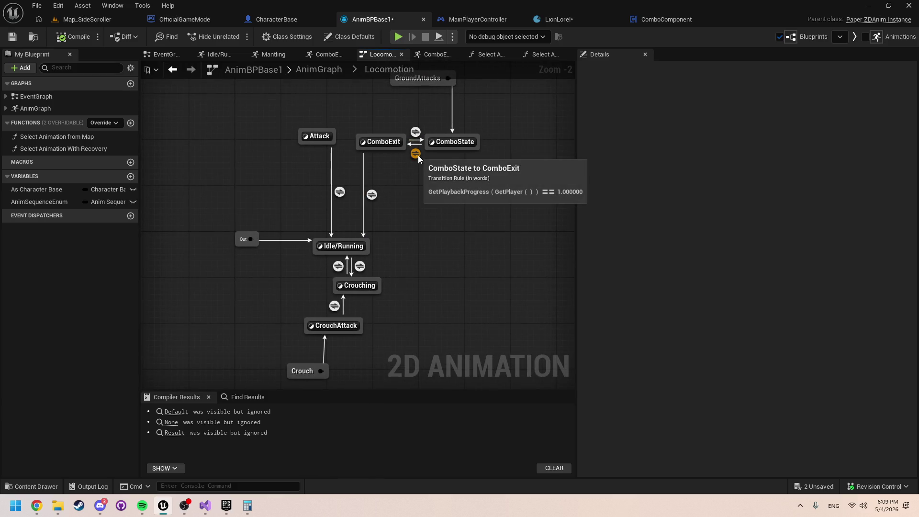
mouse_move(412, 135)
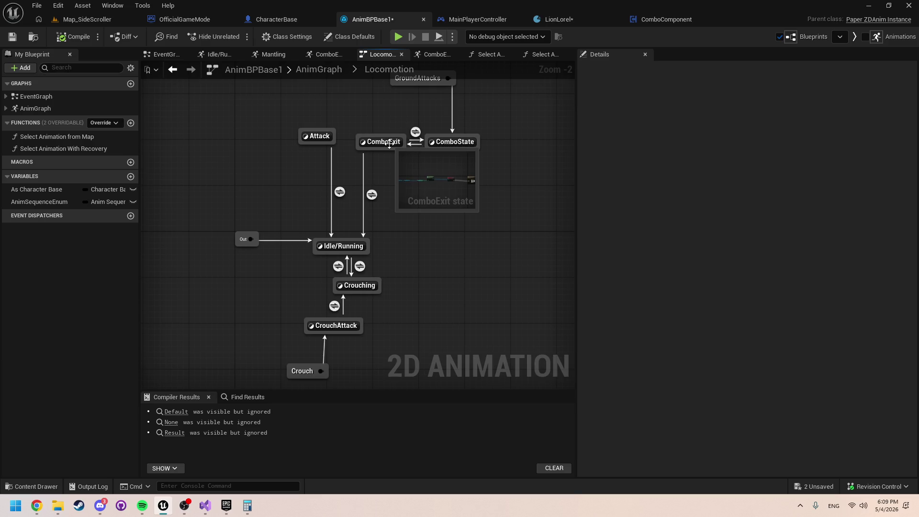
click(388, 144)
click(389, 145)
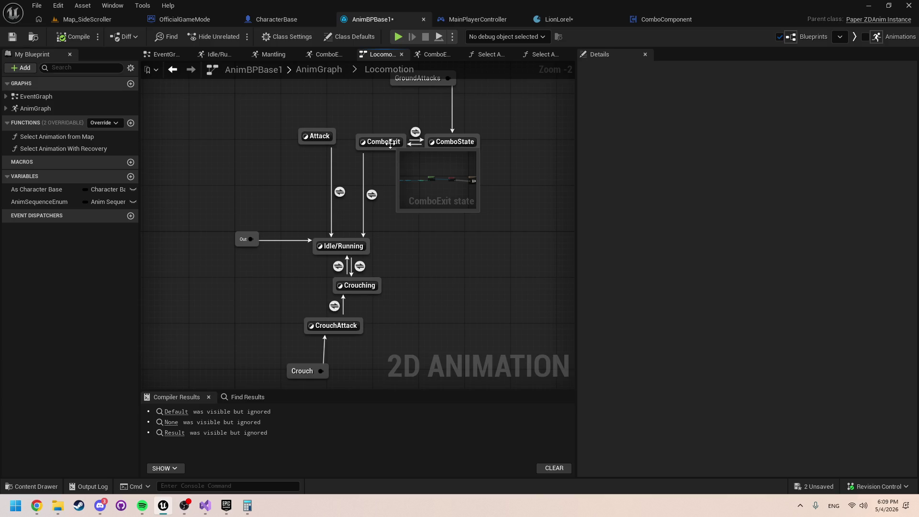
click(390, 143)
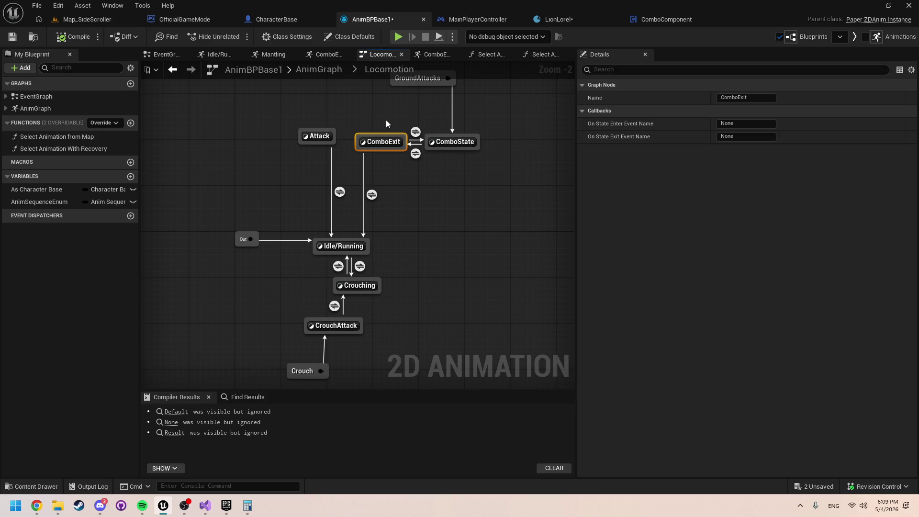
double_click(386, 141)
scroll(306, 251, up, 5)
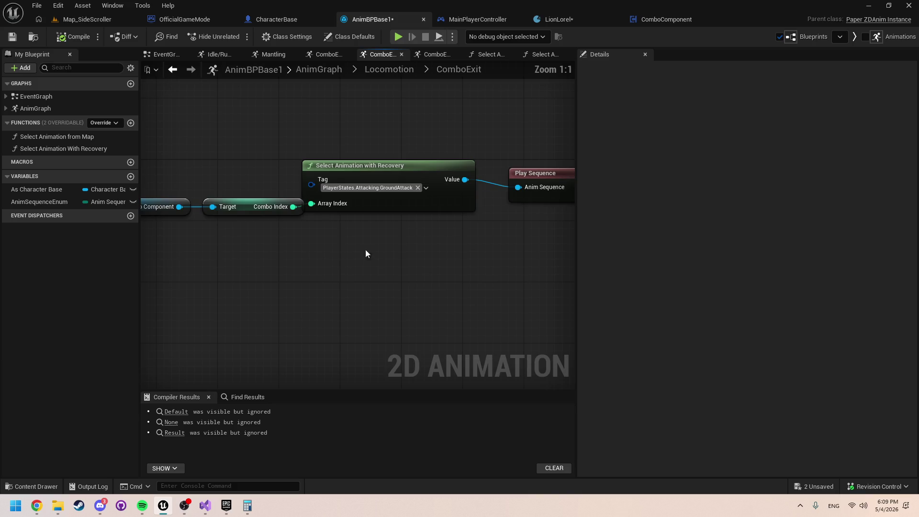
drag(321, 238, 396, 242)
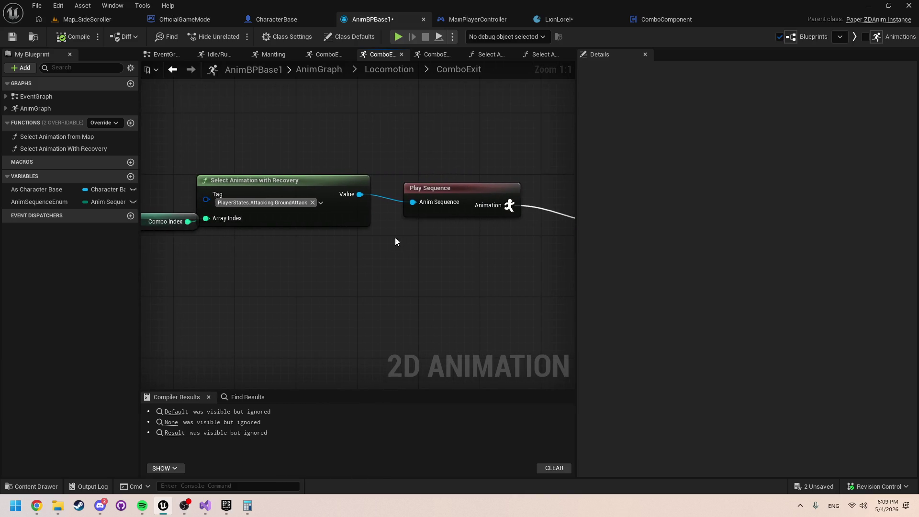
double_click(336, 185)
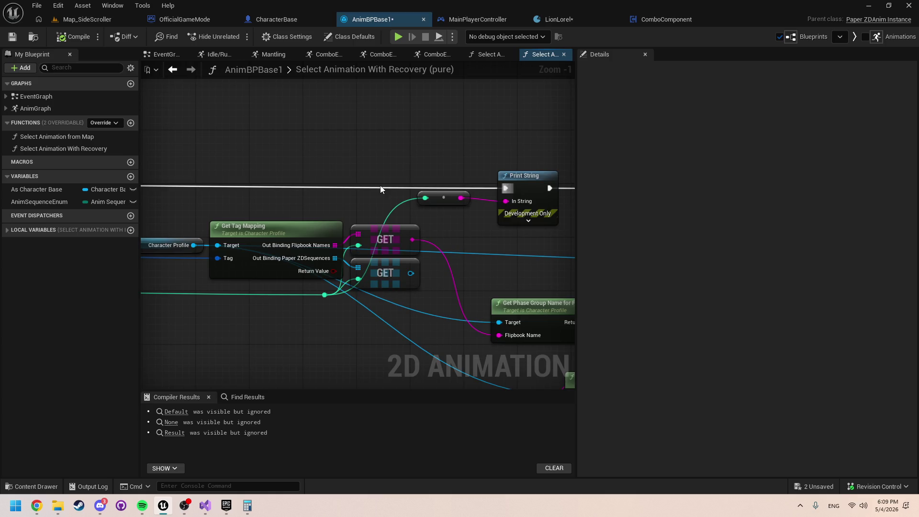
Step: Run two playtests, triggering a character action with D in the second
click(397, 37)
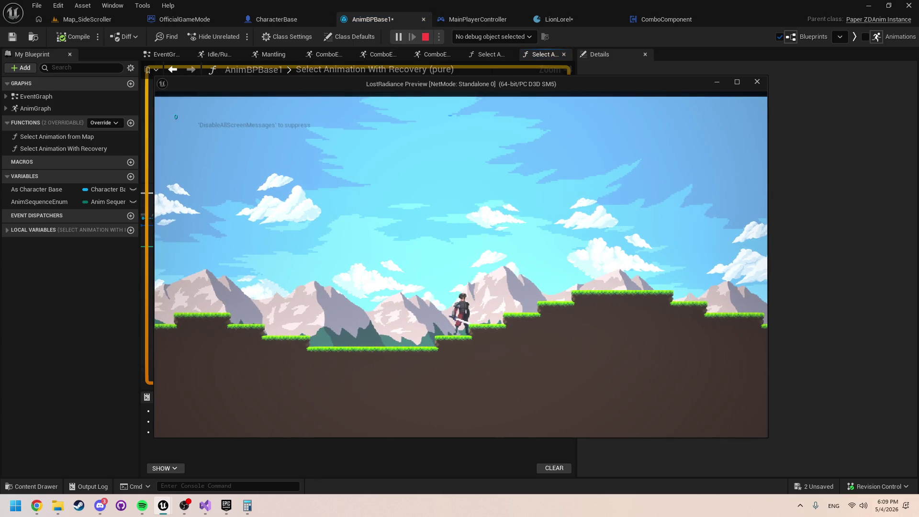
key(Escape)
scroll(403, 197, up, 2)
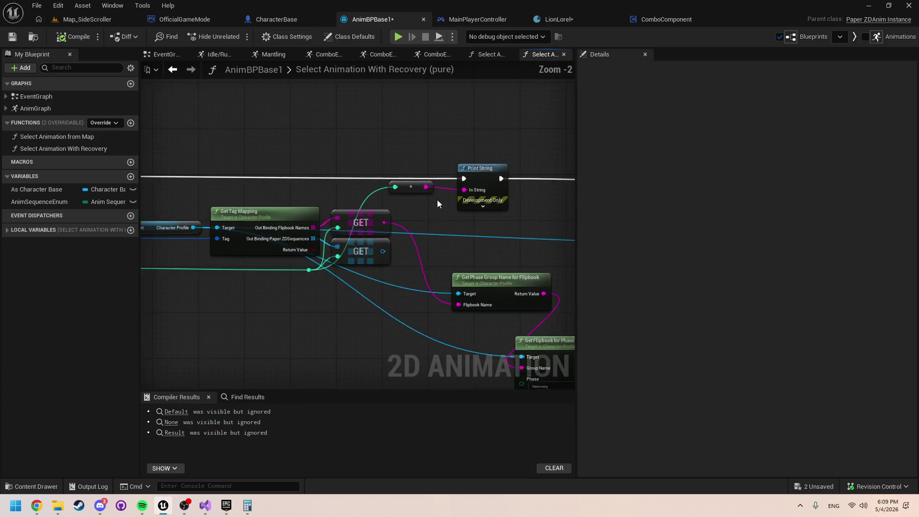
click(398, 37)
click(423, 128)
key(d)
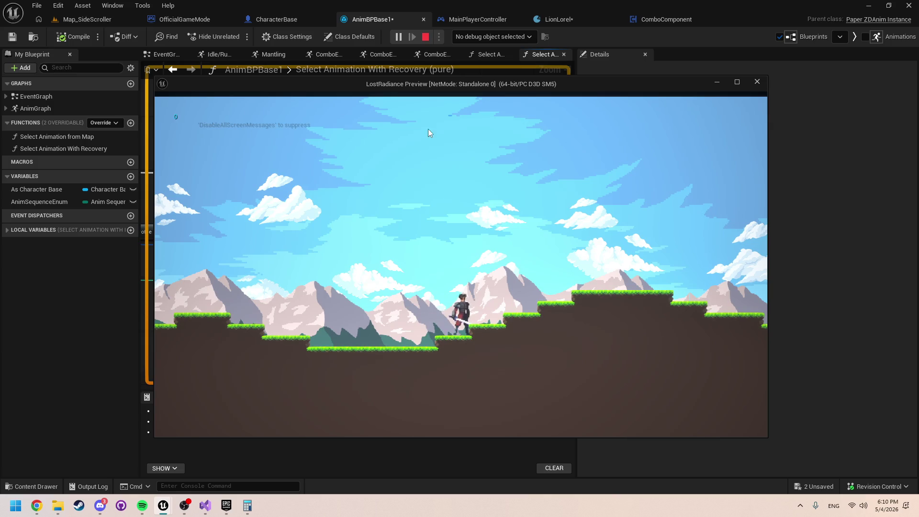
key(Escape)
Step: Playtest a J sword attack, then box-select the Print String and its conversion node
mouse_move(427, 146)
mouse_down()
mouse_move(796, 199)
mouse_move(822, 170)
mouse_move(667, 107)
mouse_move(524, 133)
mouse_move(416, 136)
mouse_up()
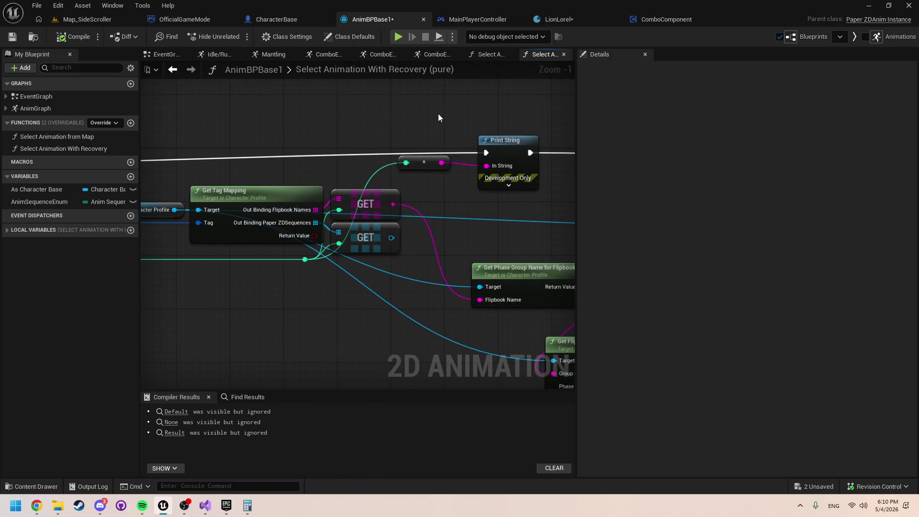
click(399, 37)
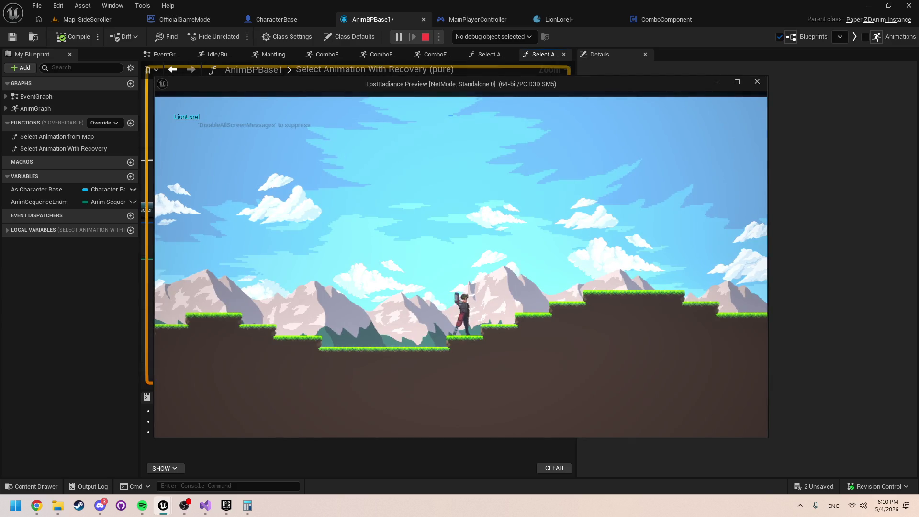
key(j)
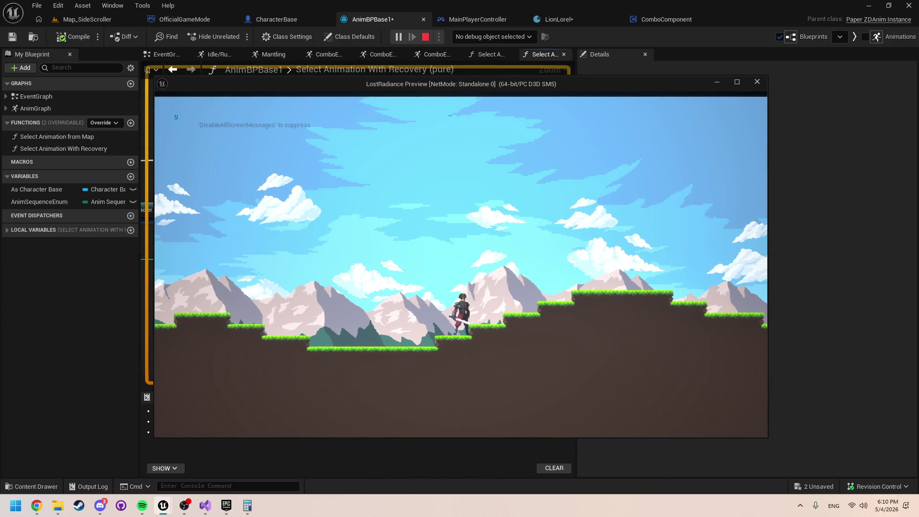
key(Escape)
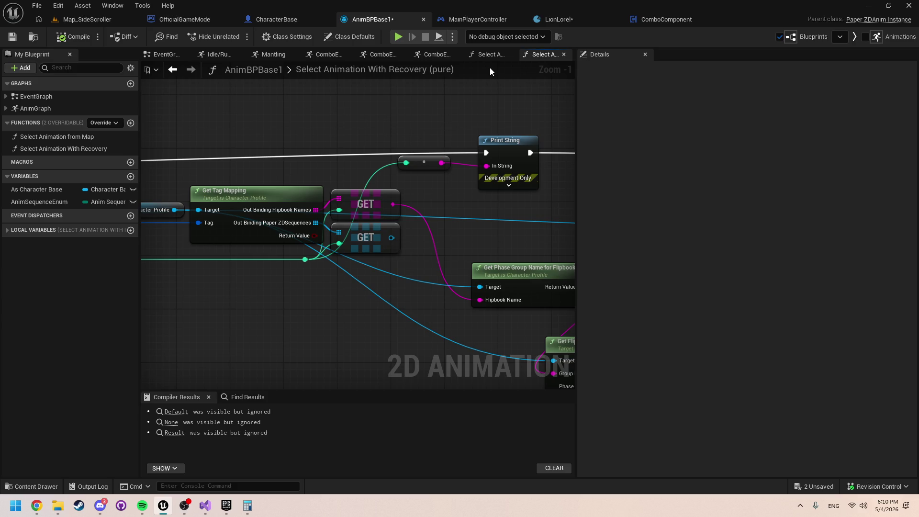
drag(429, 128, 518, 180)
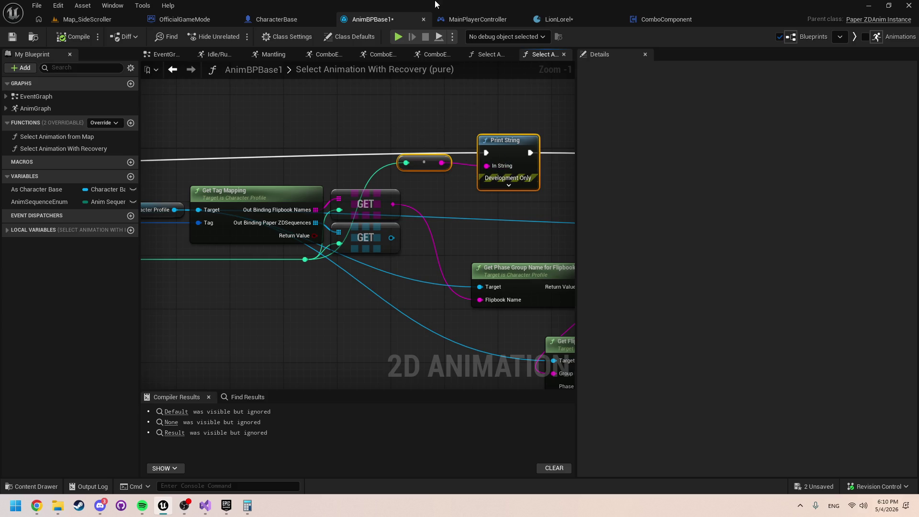
click(477, 56)
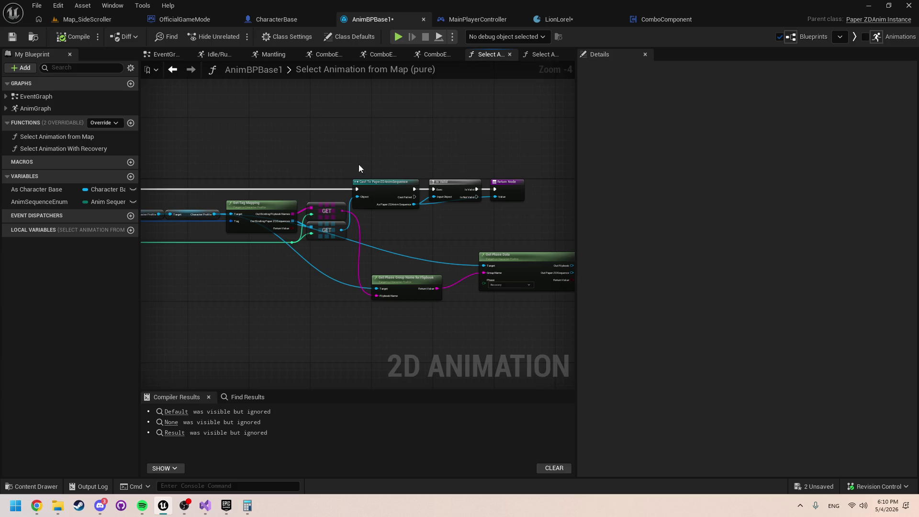
Step: Paste the Print String nodes, printing Array Index between the function entry and the Cast node
scroll(318, 198, up, 1)
scroll(294, 186, up, 1)
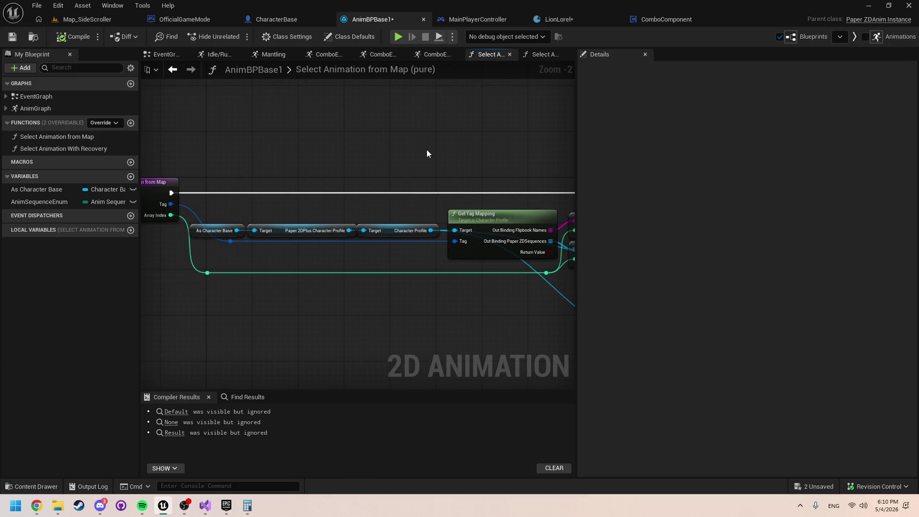
key(ctrl+v)
drag(208, 273, 381, 162)
drag(172, 192, 448, 153)
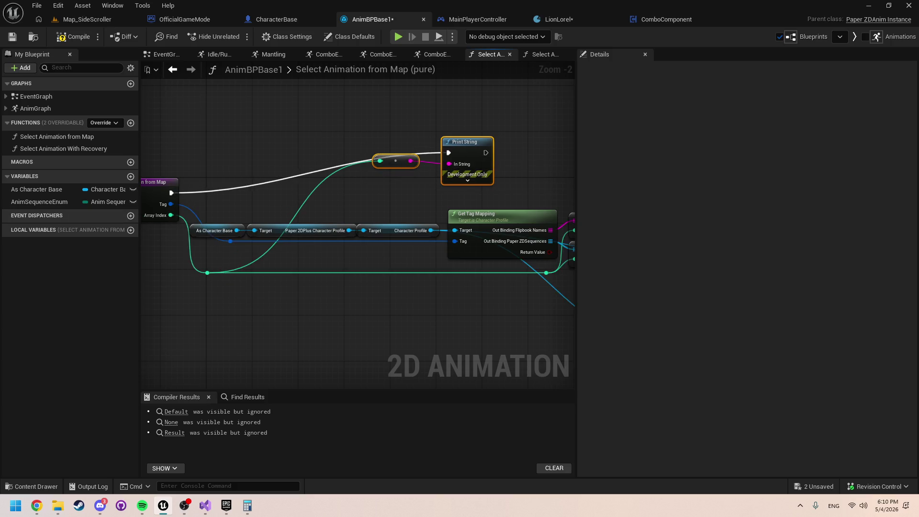
drag(348, 159, 506, 200)
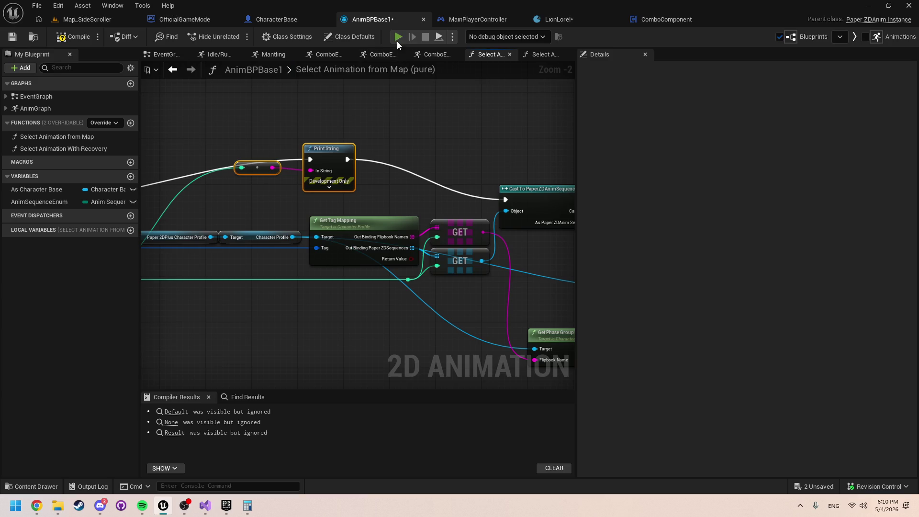
Step: After playtesting, bypass Print String by wiring the entry straight to the Cast node, and retest
key(alt+p)
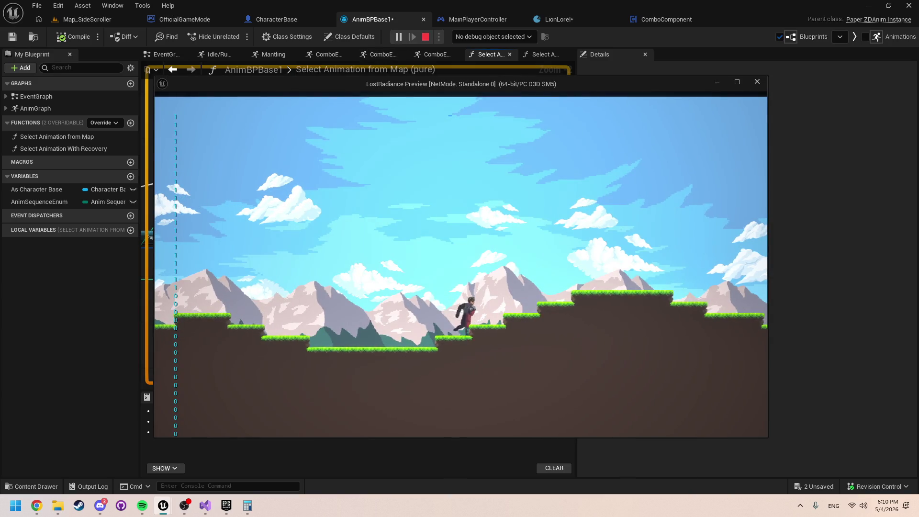
key(space)
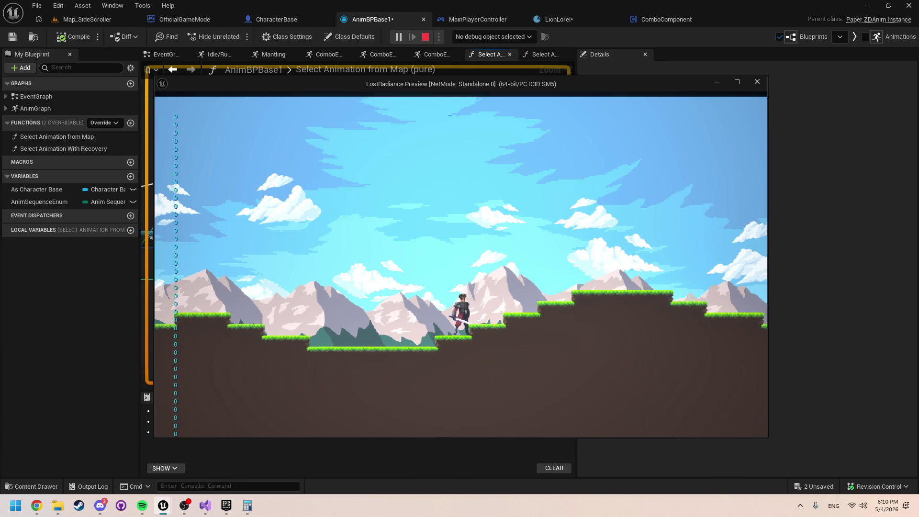
key(Escape)
drag(387, 159, 553, 143)
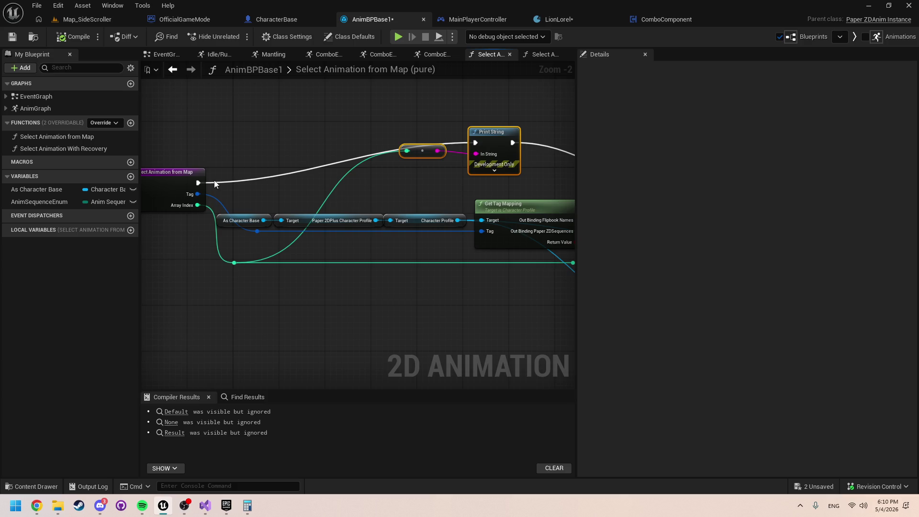
click(398, 36)
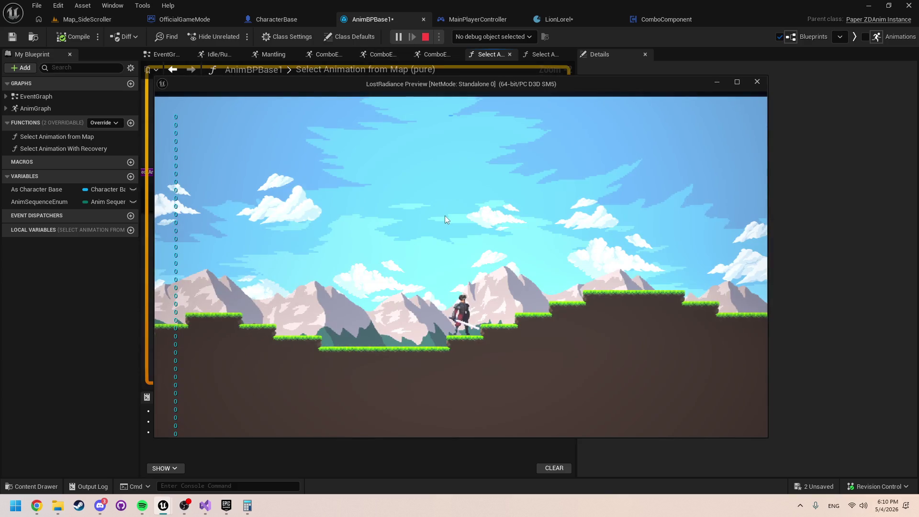
key(Escape)
mouse_move(204, 186)
mouse_down()
mouse_move(562, 206)
mouse_move(486, 196)
mouse_move(516, 196)
mouse_up()
key(alt+p)
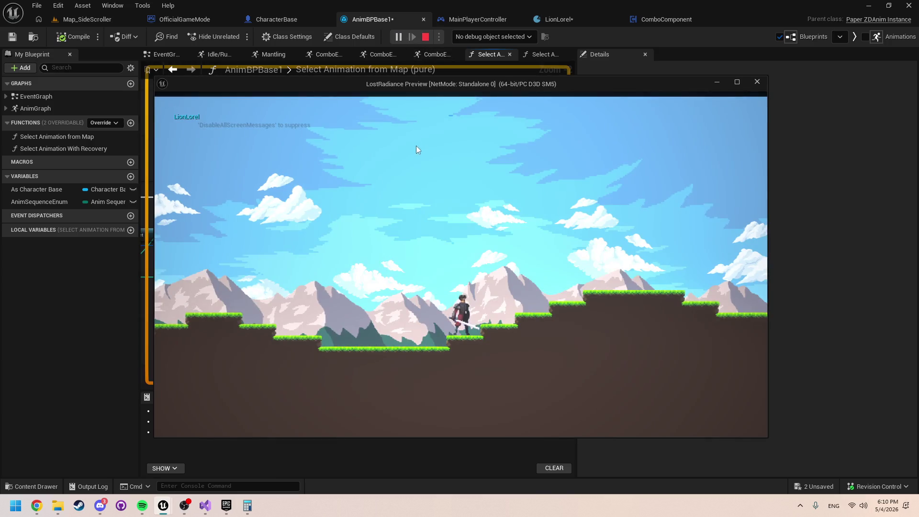
key(Escape)
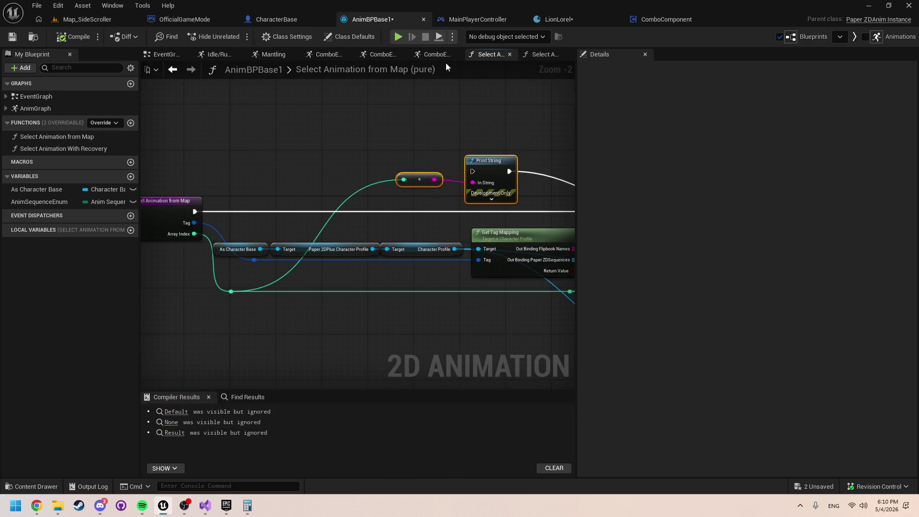
Step: Delete the Print Object and profile getter debug nodes from the EventGraph, then quick-playtest
click(168, 54)
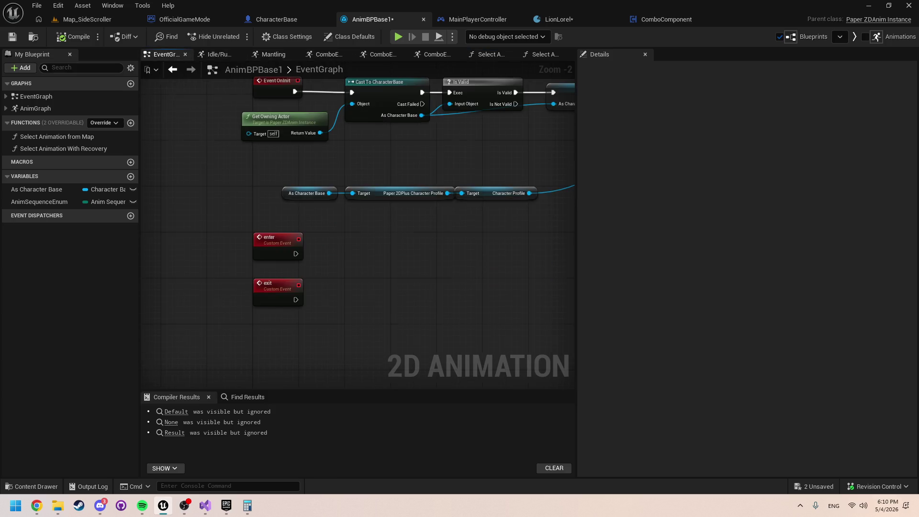
mouse_move(253, 114)
mouse_down()
mouse_move(268, 214)
mouse_move(236, 217)
mouse_move(395, 222)
mouse_move(365, 218)
mouse_move(430, 252)
mouse_up()
scroll(430, 252, down, 1)
drag(519, 284, 174, 233)
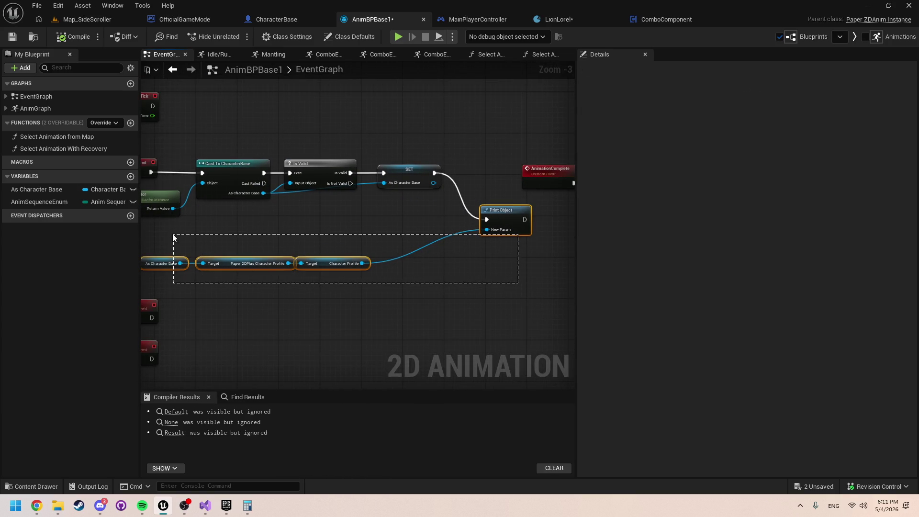
key(Delete)
drag(467, 253, 178, 260)
mouse_move(350, 278)
mouse_down()
mouse_move(120, 287)
mouse_move(316, 242)
mouse_up()
drag(351, 209, 472, 152)
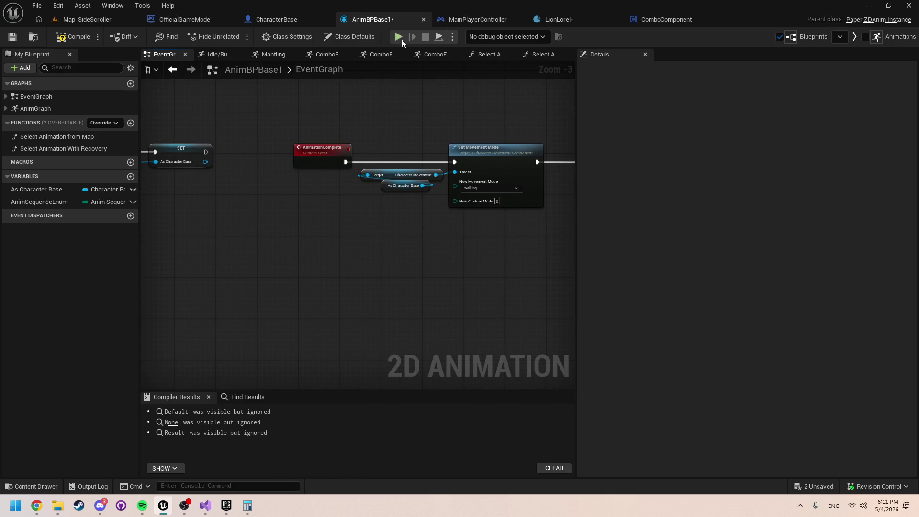
click(398, 37)
key(Escape)
Step: After another quick playtest, reconnect Select Animation from Map's entry exec to Print String
click(540, 54)
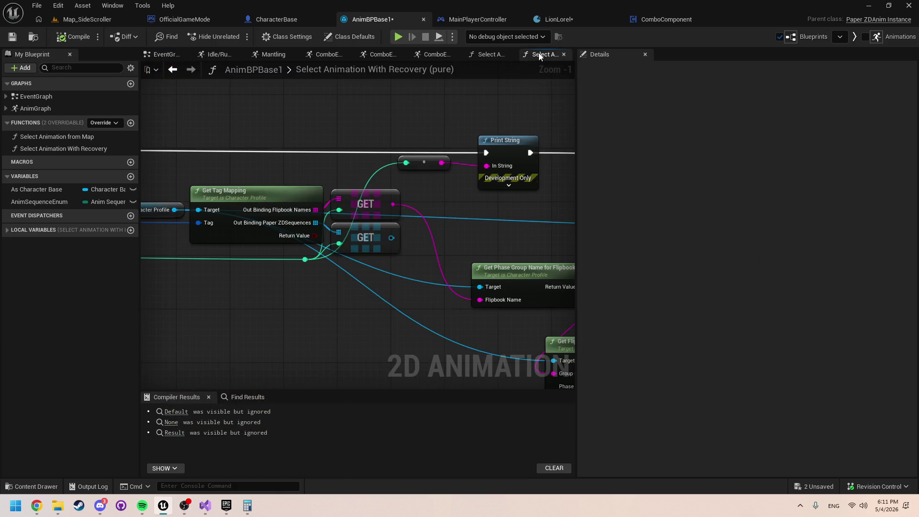
drag(363, 162, 478, 162)
scroll(438, 133, down, 2)
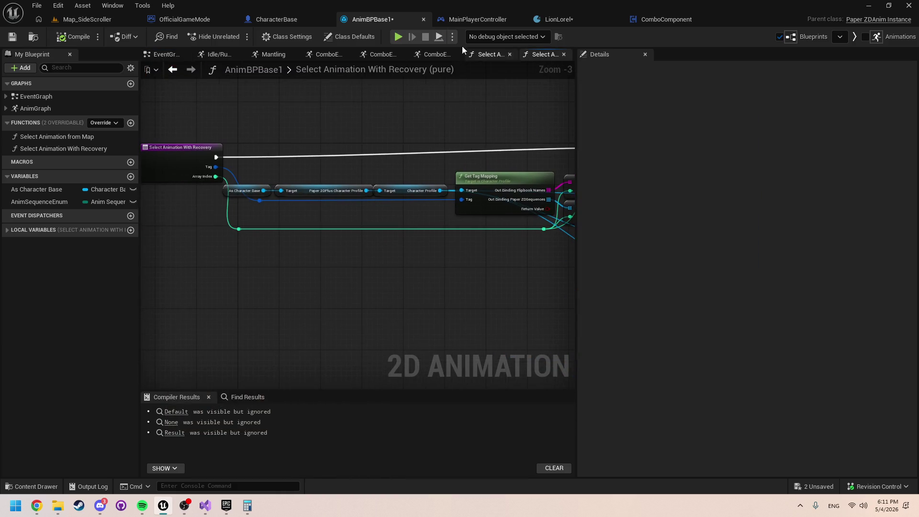
click(398, 43)
key(Escape)
drag(390, 202, 272, 259)
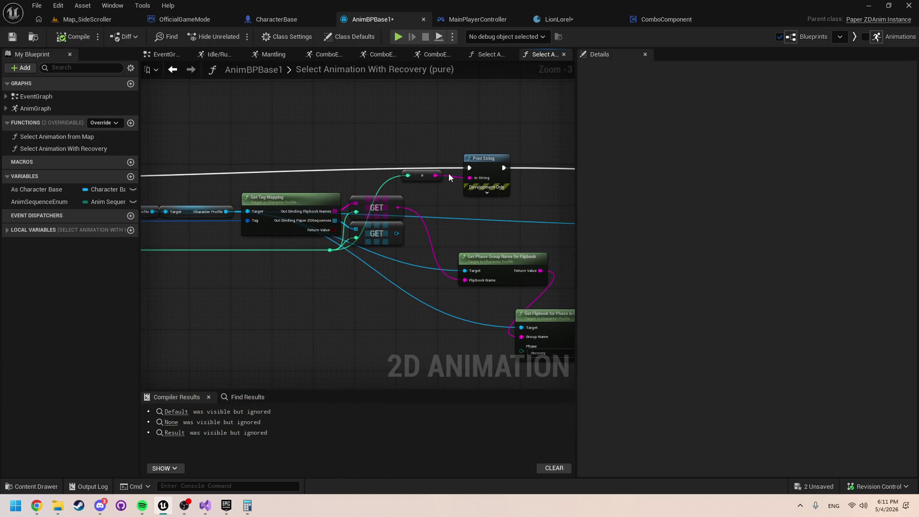
click(493, 58)
drag(195, 211, 471, 172)
Step: In the game, move right with D and dash-attack with J, printing combo index 3, then stop
click(406, 138)
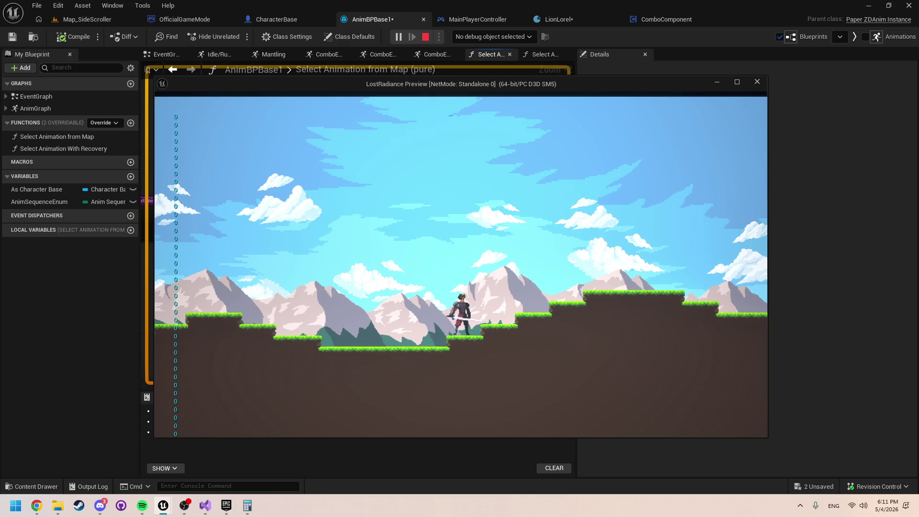
key(d)
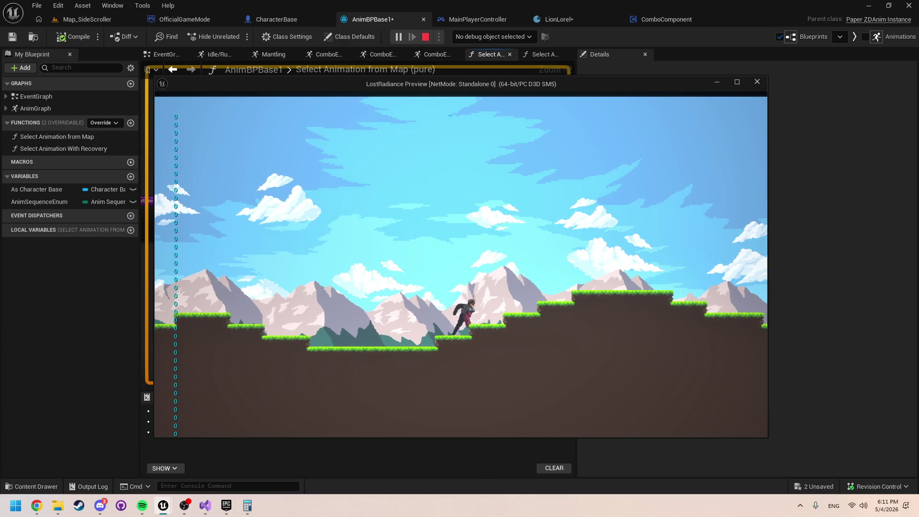
key(j)
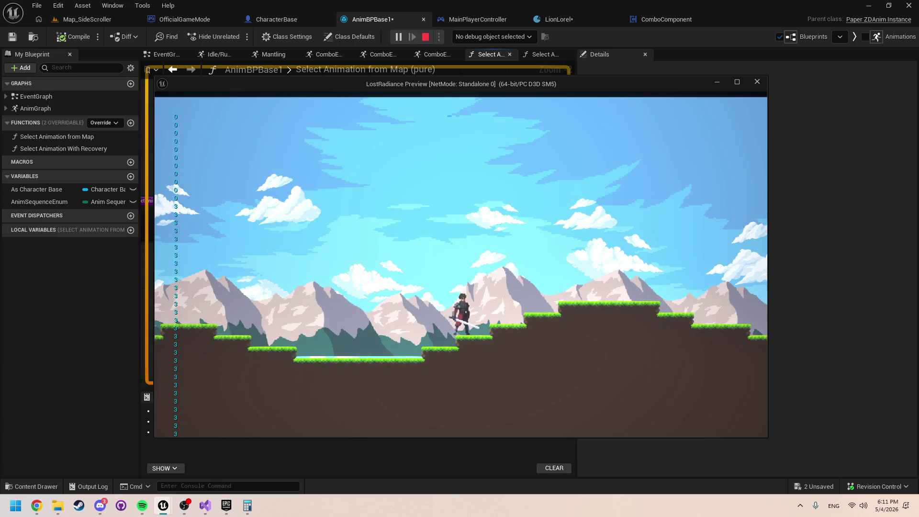
key(Escape)
scroll(240, 189, down, 1)
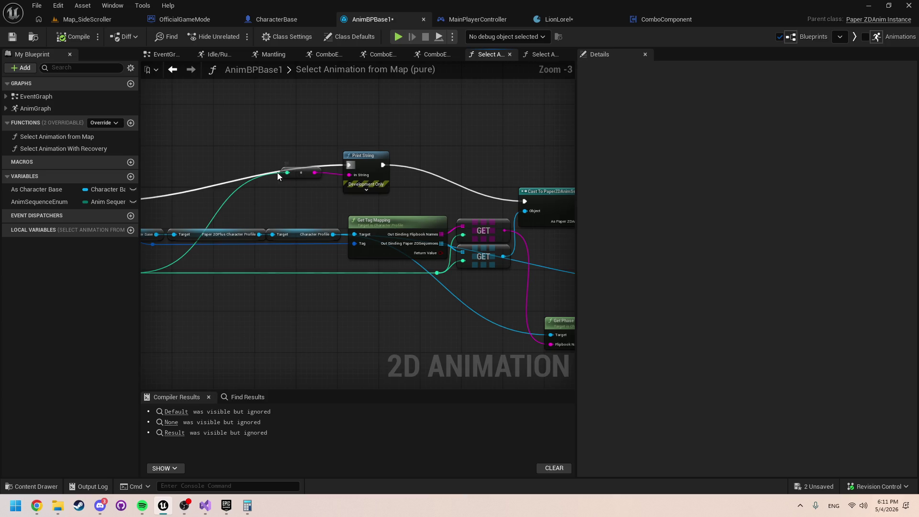
Step: In Select Animation from Map, wire the entry straight to the Cast node and delete the Print String and reroute
drag(277, 172, 353, 177)
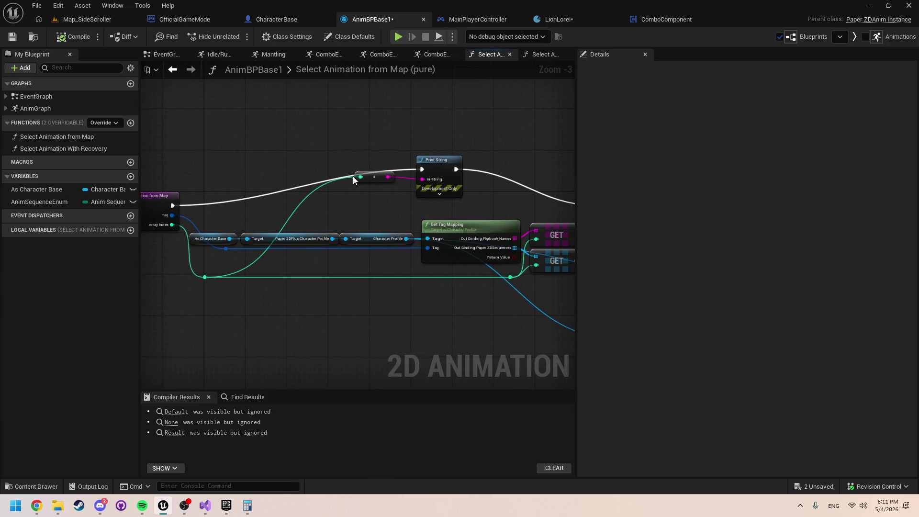
click(447, 54)
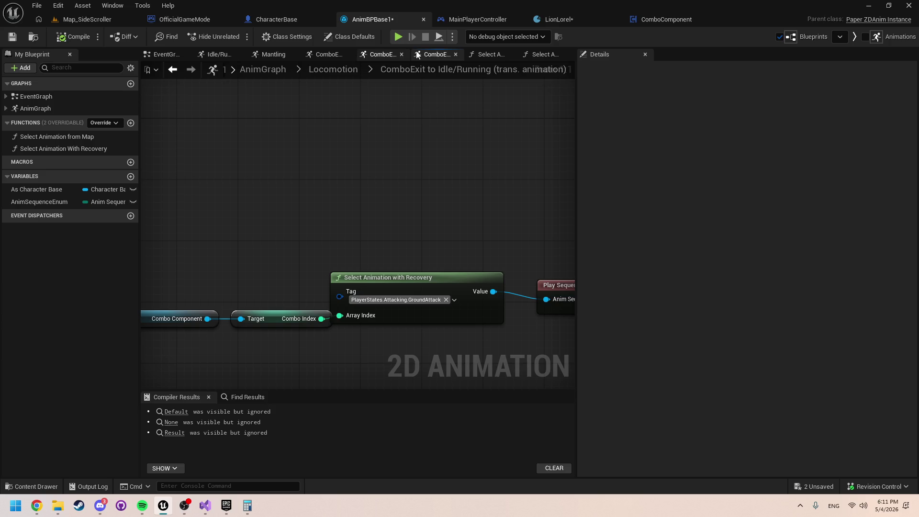
click(476, 54)
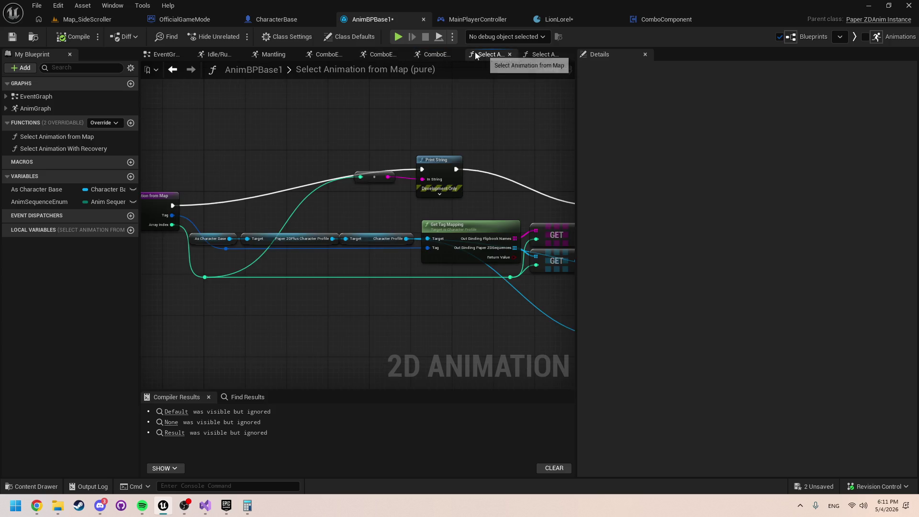
click(529, 54)
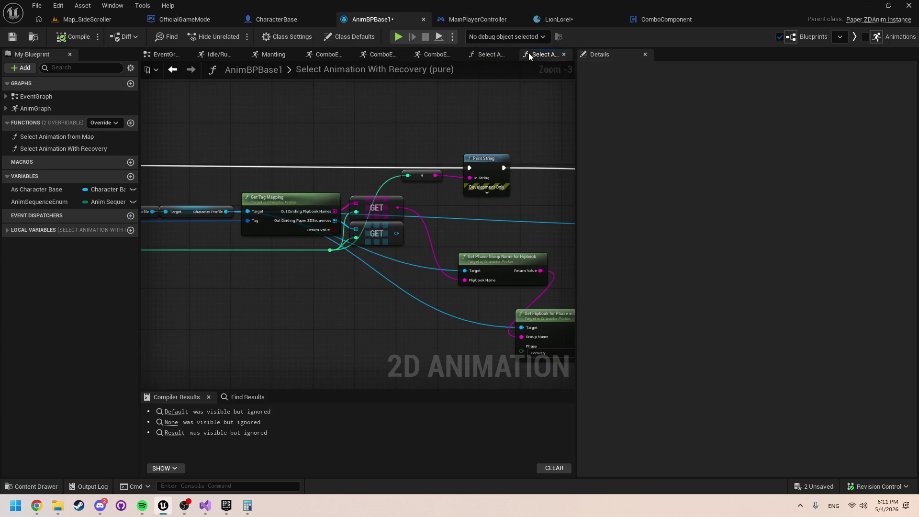
click(473, 54)
mouse_move(172, 205)
mouse_down()
mouse_move(562, 213)
mouse_move(501, 206)
mouse_up()
drag(252, 194, 363, 108)
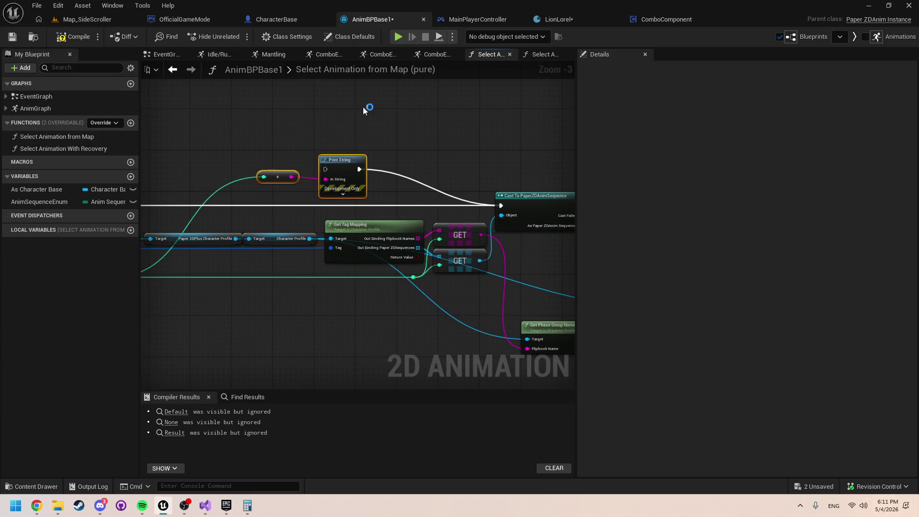
key(Delete)
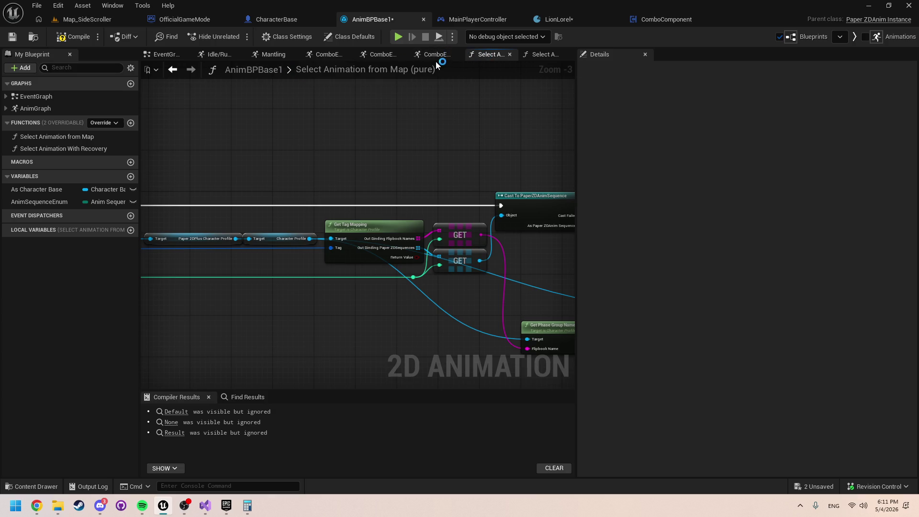
Step: Via the Locomotion breadcrumb, reopen ComboExit and open the Select Animation with Recovery function
click(436, 55)
click(345, 76)
scroll(425, 176, up, 2)
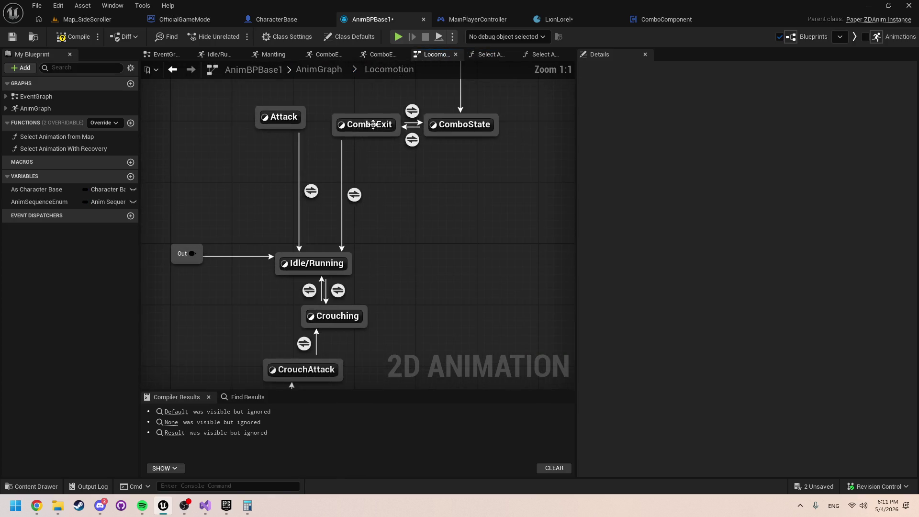
click(367, 126)
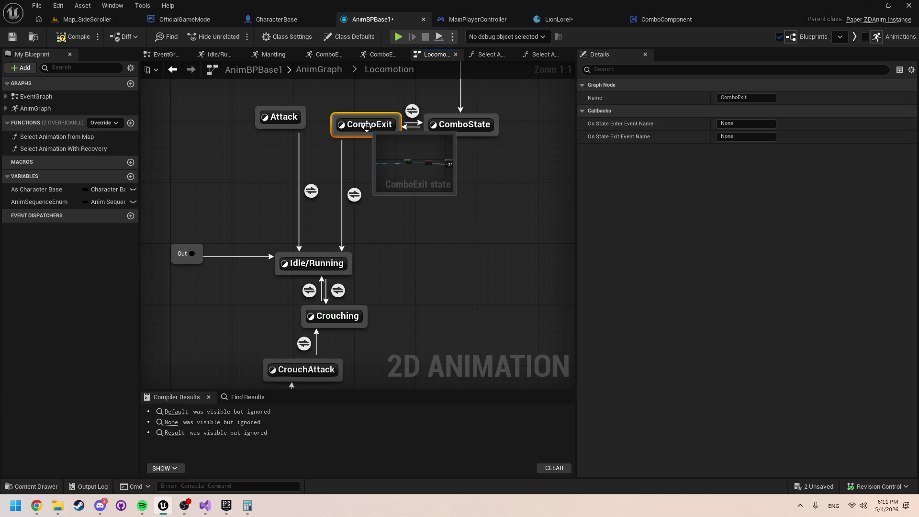
double_click(367, 126)
scroll(338, 221, up, 3)
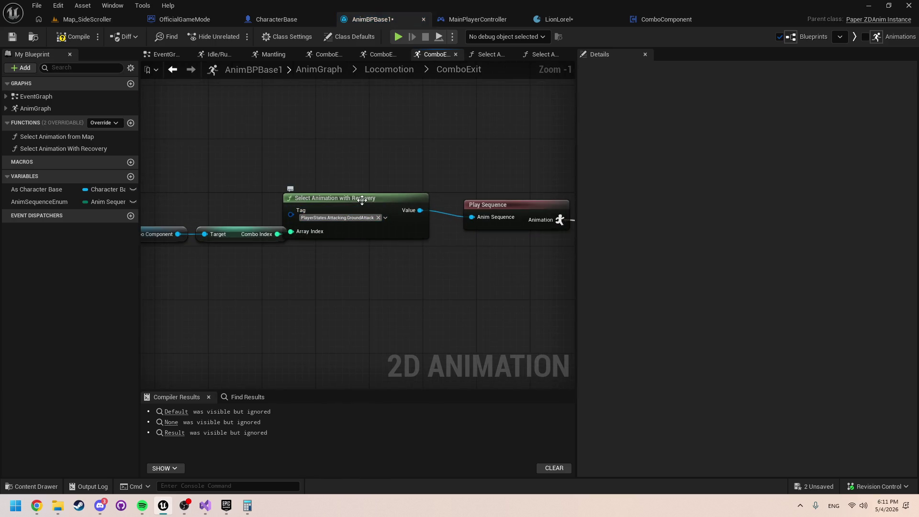
double_click(361, 201)
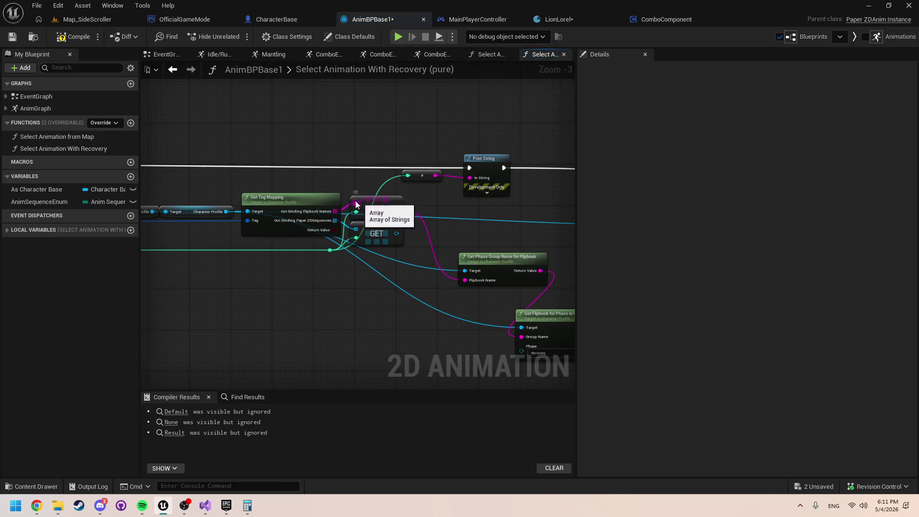
mouse_move(157, 172)
mouse_down()
mouse_move(179, 148)
mouse_move(297, 131)
mouse_move(472, 125)
mouse_up()
Step: Playtest the game for about ten seconds, then return to the Select Animation from Map function
click(399, 37)
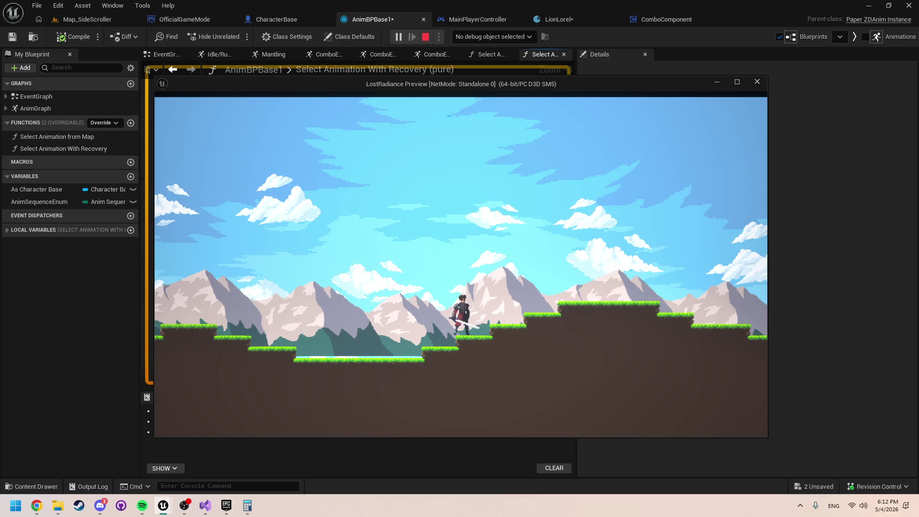
key(Escape)
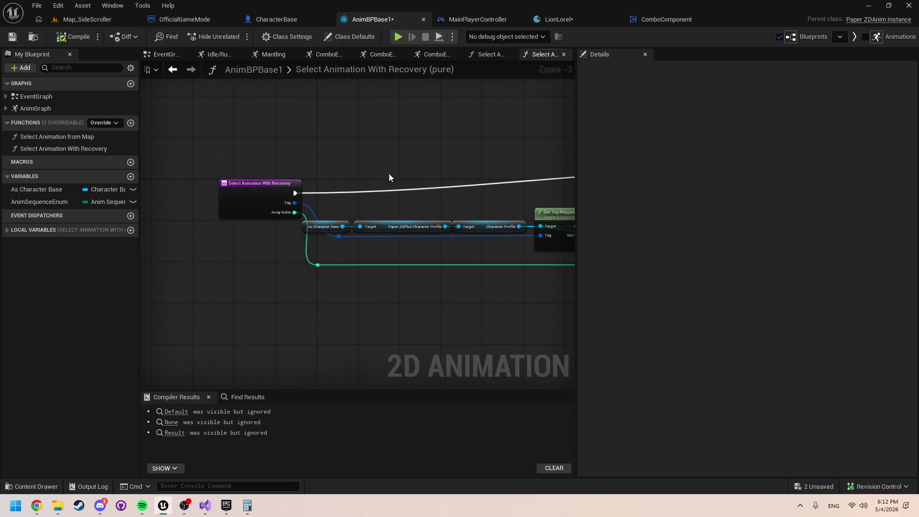
click(487, 54)
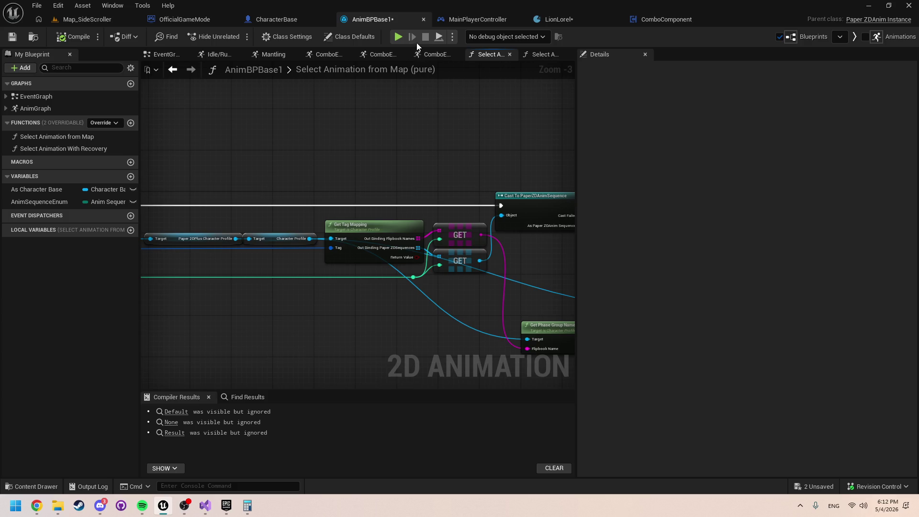
Step: In the Locomotion state machine, check the ComboExit transition rules and bring GroundAttacks into view
click(431, 53)
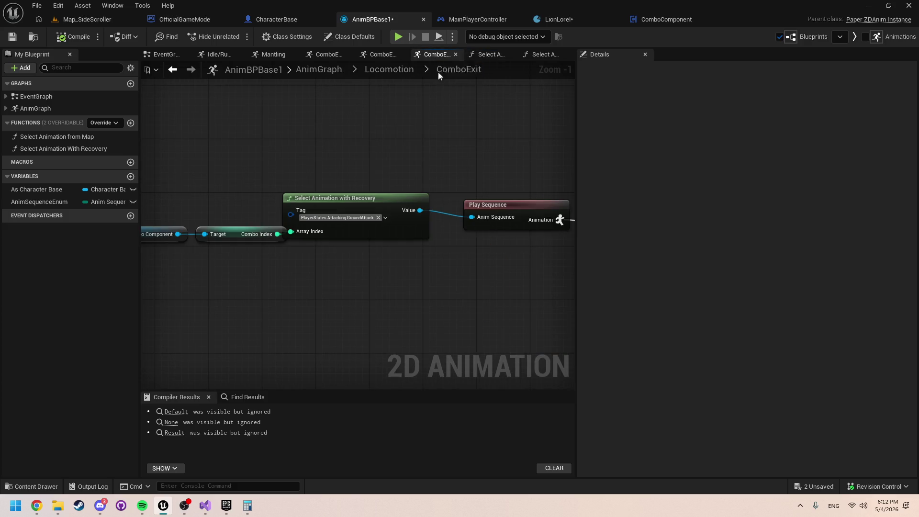
click(404, 69)
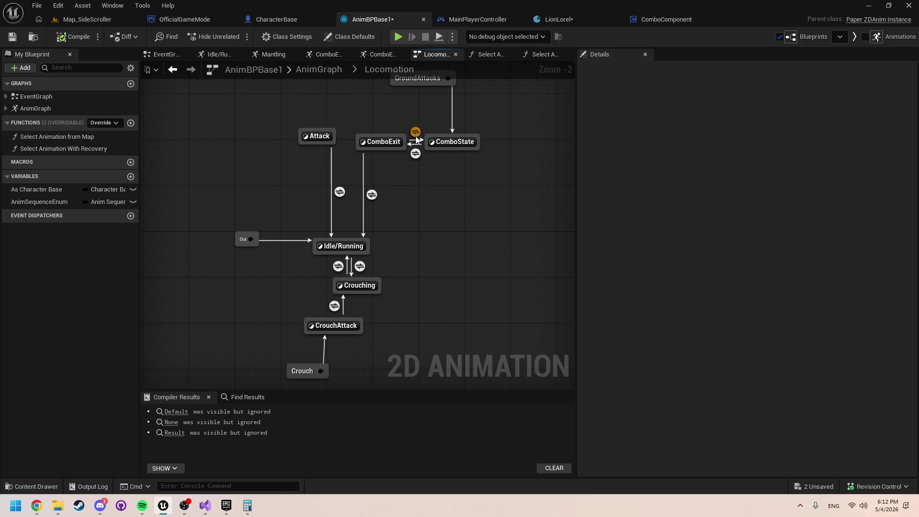
mouse_move(416, 138)
mouse_move(387, 141)
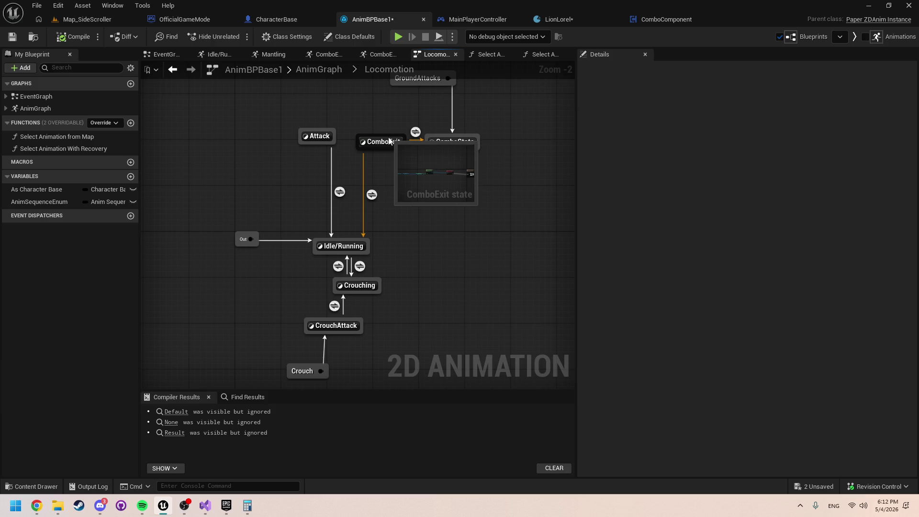
scroll(380, 143, up, 2)
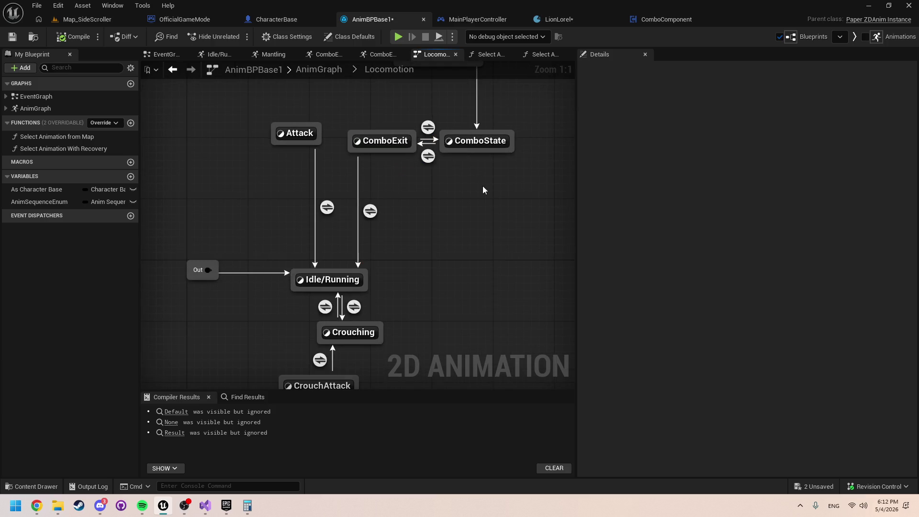
mouse_move(368, 216)
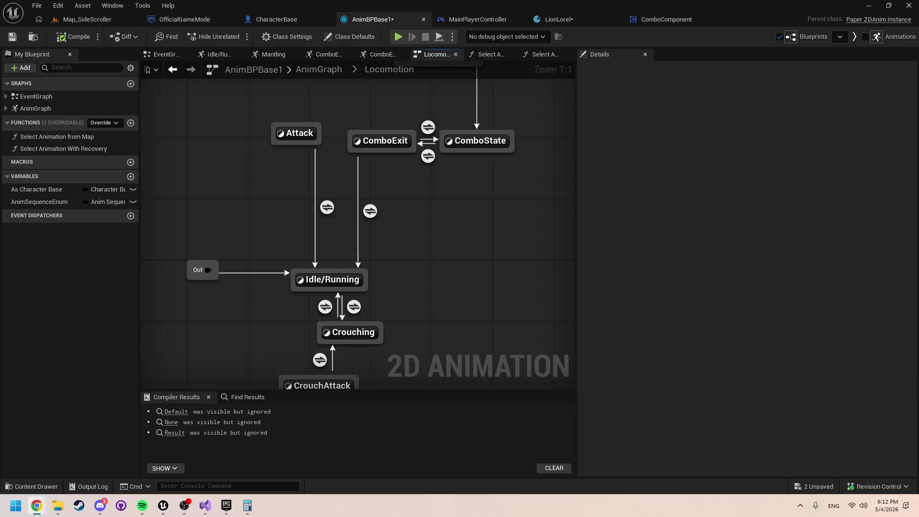
key(alt+Tab)
drag(479, 229, 446, 282)
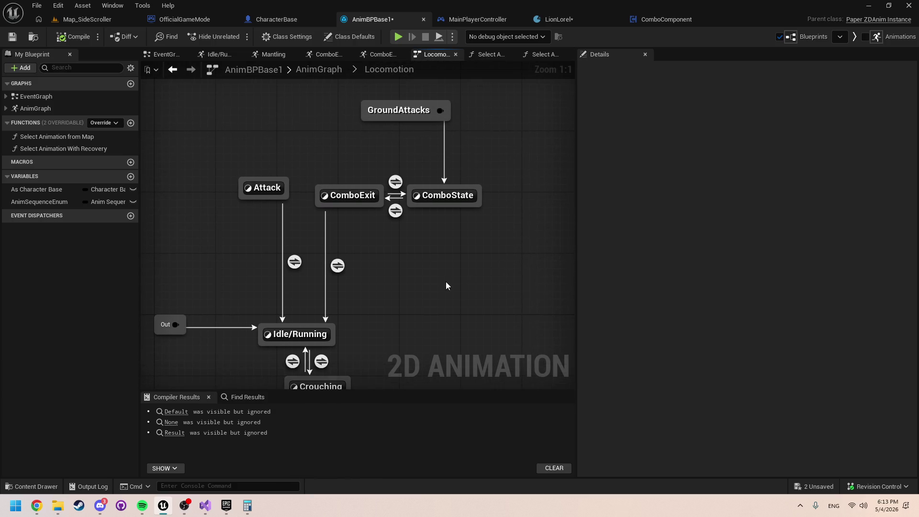
Step: Add a Conduit state reached by a new transition dragged out of ComboState
drag(431, 211, 404, 271)
click(451, 303)
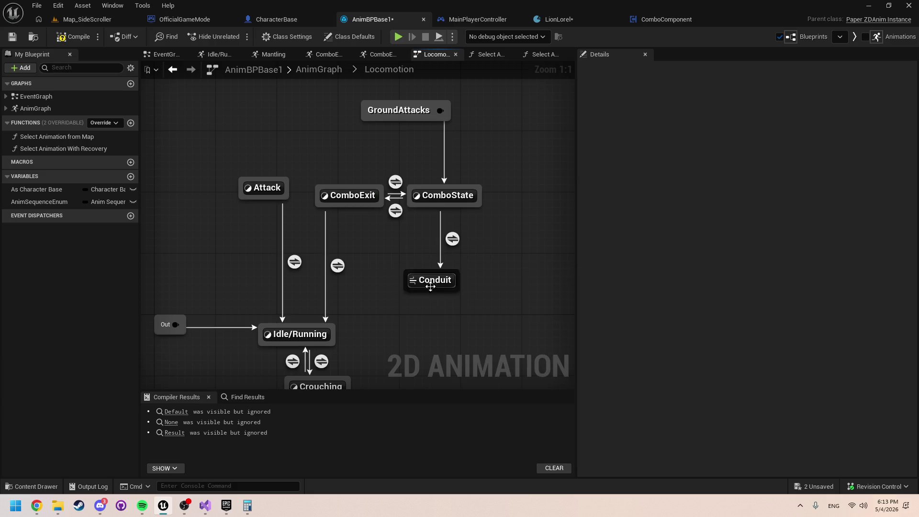
click(431, 280)
double_click(431, 279)
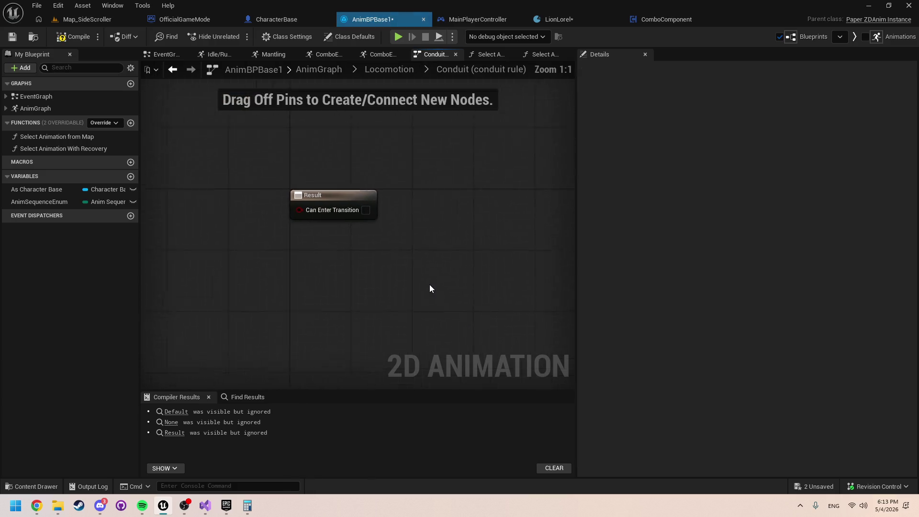
click(405, 72)
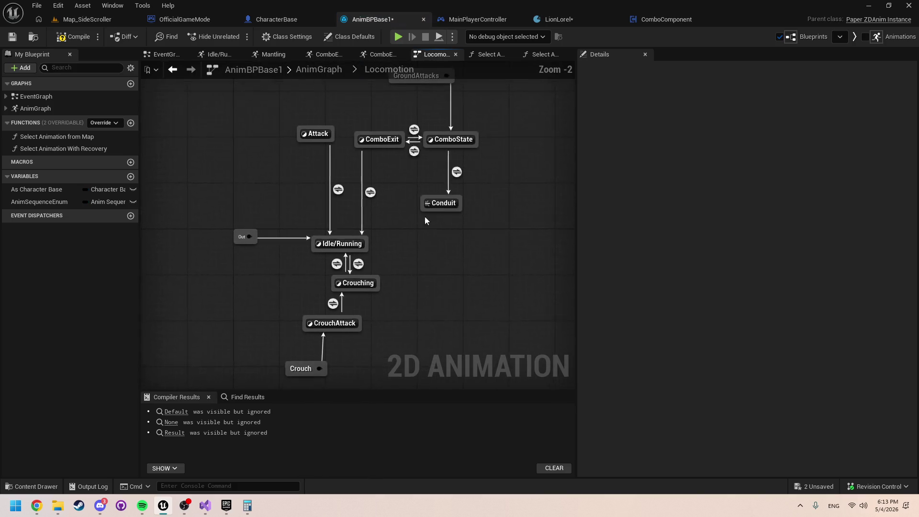
Step: Nudge the new Conduit into a tidier position, leaving its name unchanged
click(432, 205)
ctrl+click(432, 205)
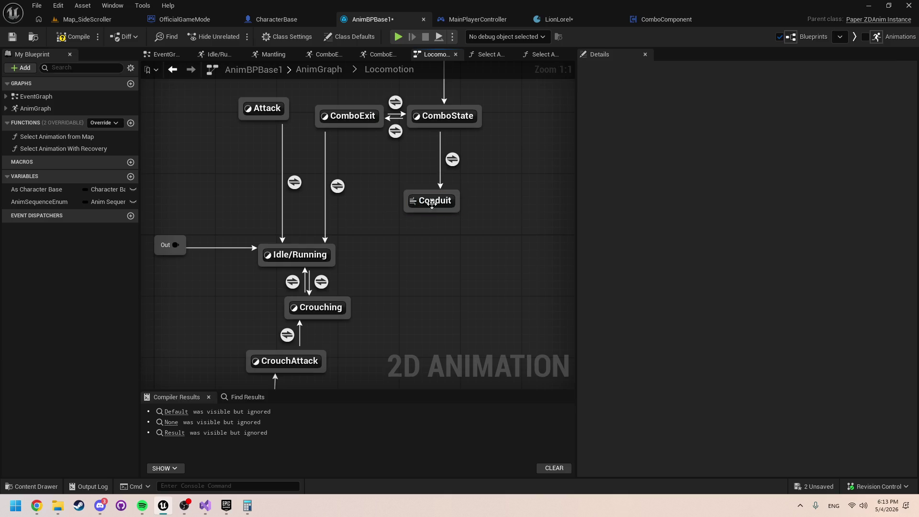
click(433, 204)
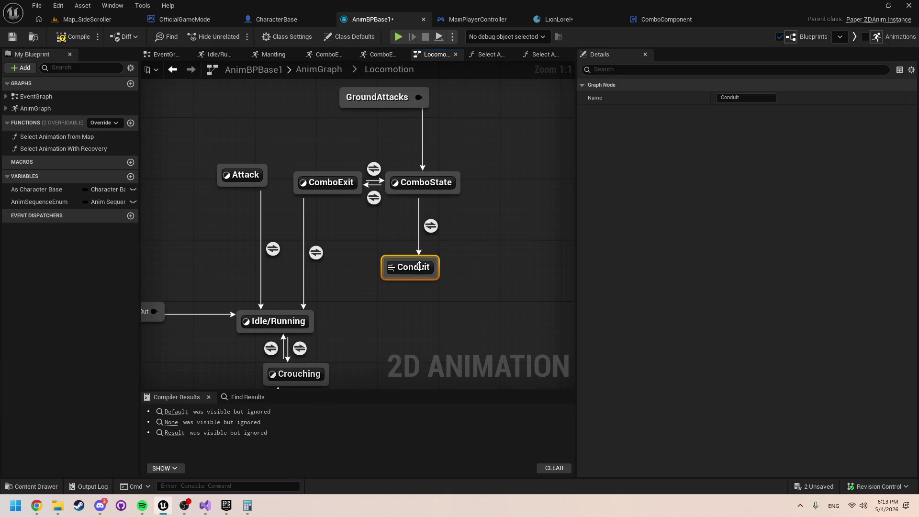
drag(417, 267, 435, 260)
click(435, 259)
click(411, 234)
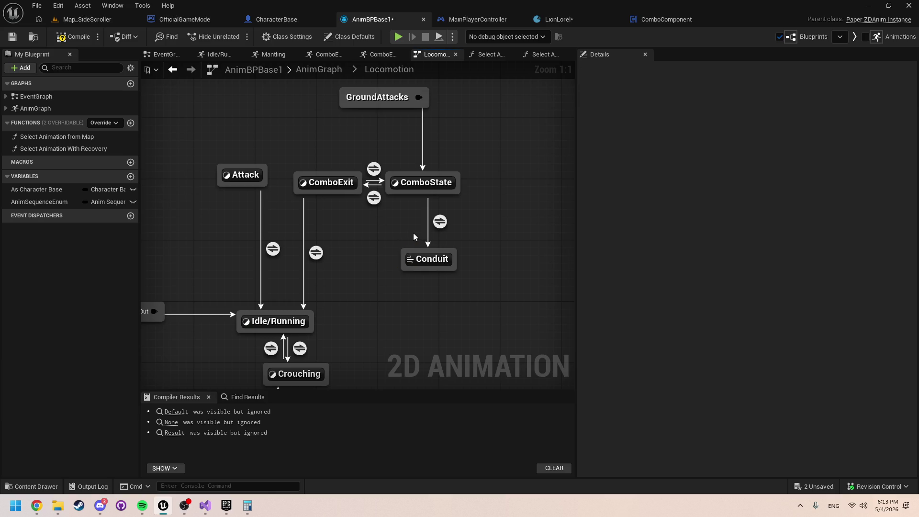
double_click(429, 259)
key(alt+Left)
Step: Copy the Get Playback Progress == nodes from the ComboState→ComboExit transition rule
mouse_move(424, 185)
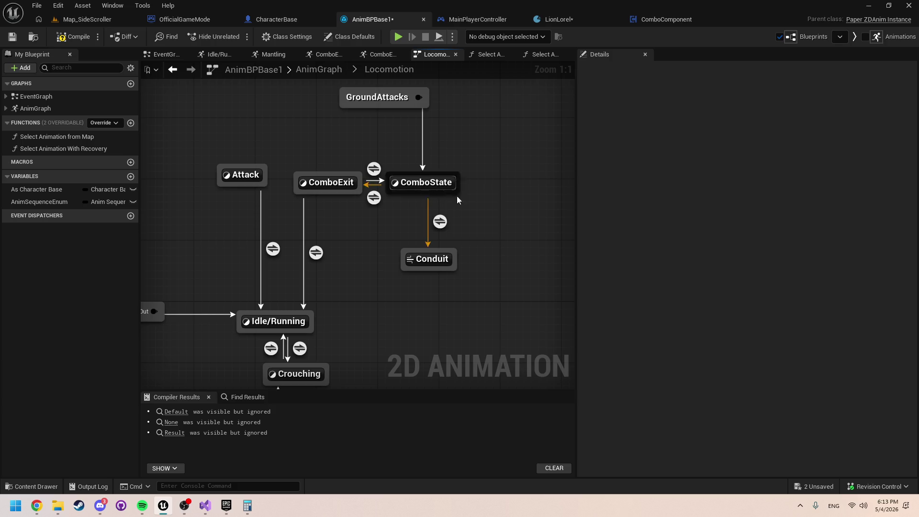
mouse_move(444, 226)
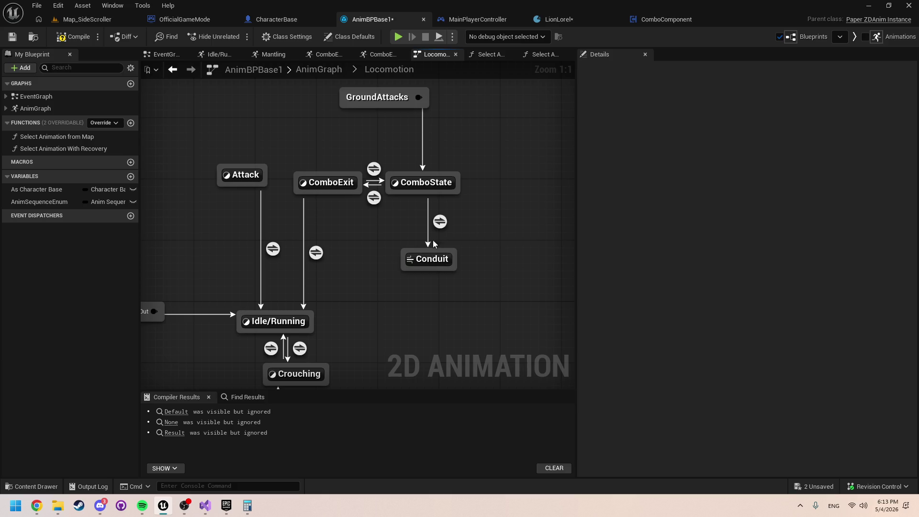
double_click(373, 198)
mouse_move(225, 261)
mouse_down()
mouse_move(307, 192)
mouse_move(479, 139)
mouse_move(496, 122)
mouse_up()
click(407, 75)
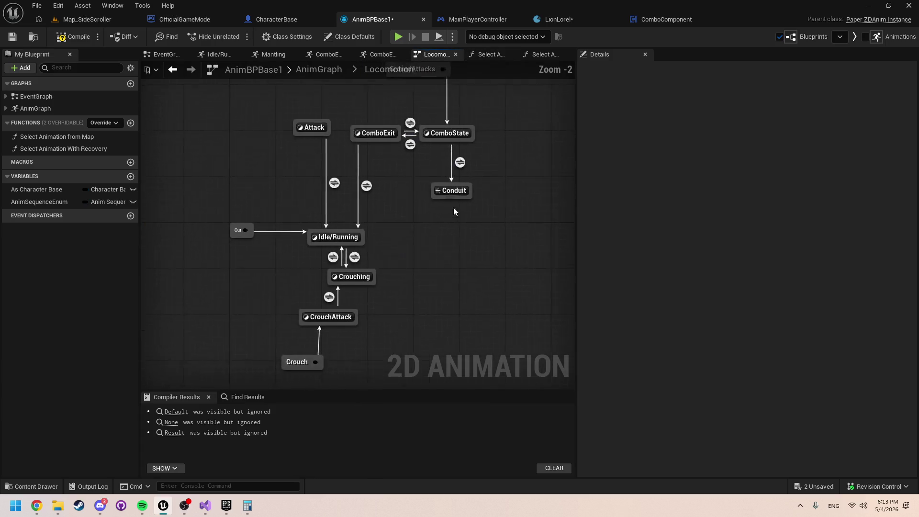
click(316, 70)
Step: Paste the playback-progress check into the ComboState→Conduit rule and wire it to Can Enter Transition
click(397, 54)
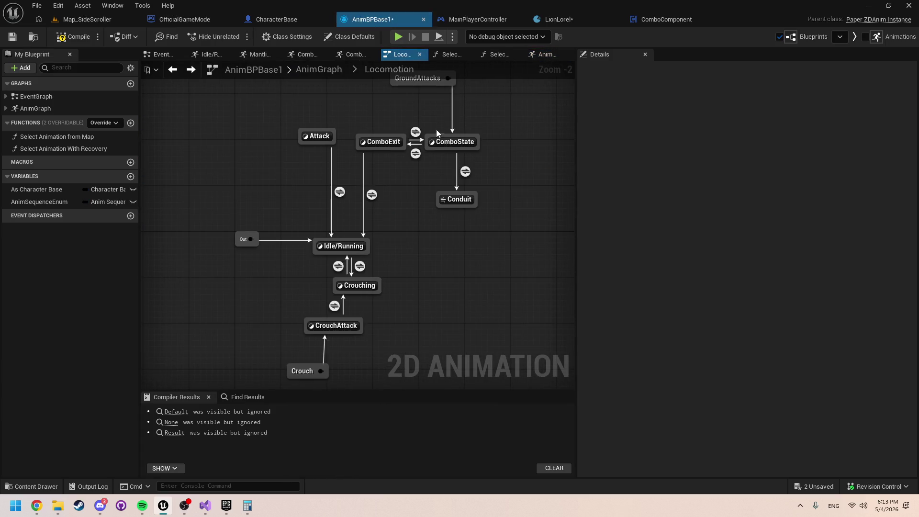
double_click(464, 172)
key(ctrl+v)
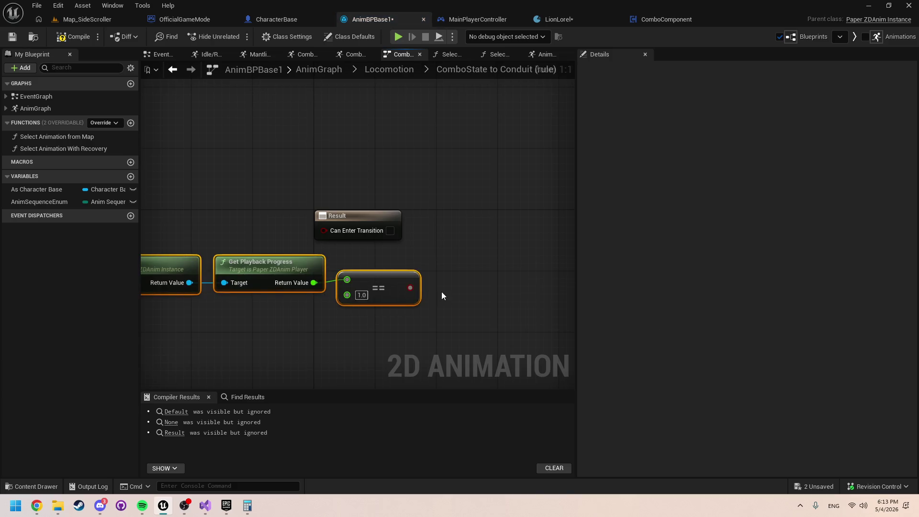
drag(410, 287, 324, 229)
click(389, 70)
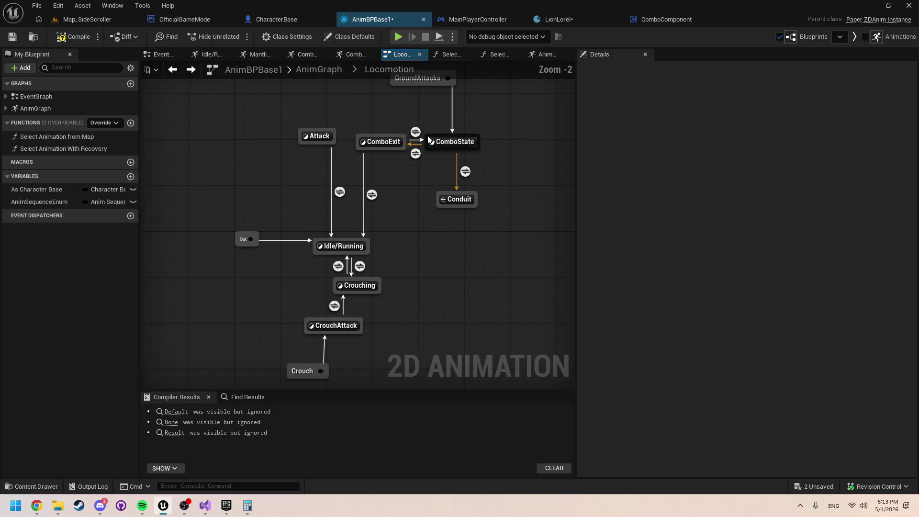
Step: Review the Conduit's rule graph and the ComboState→Conduit transition settings
double_click(458, 202)
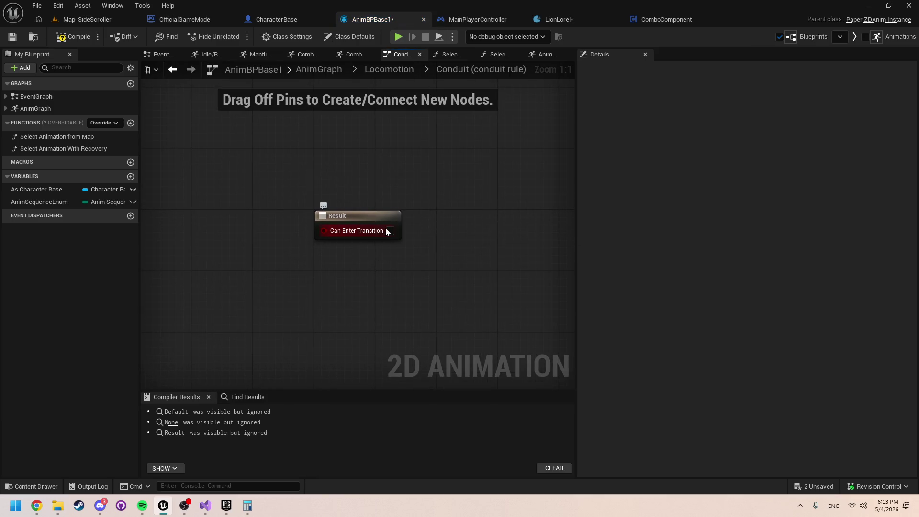
click(389, 69)
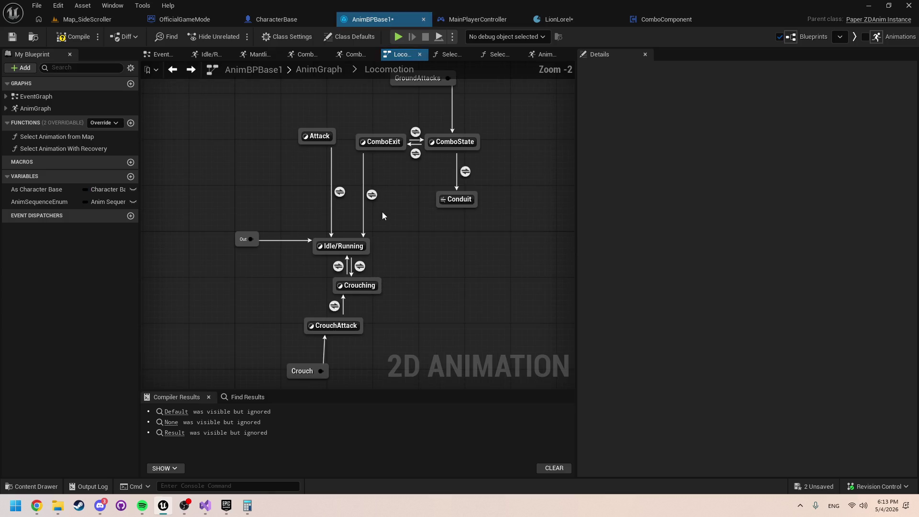
click(442, 200)
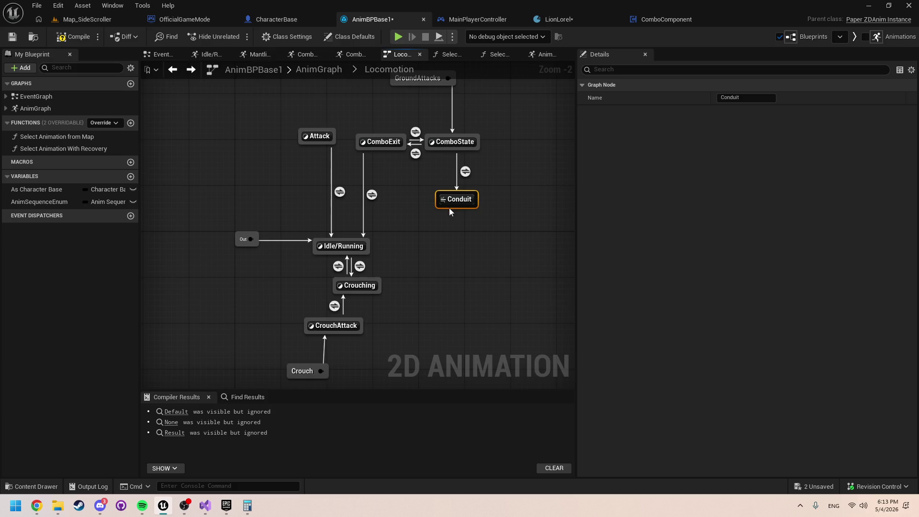
scroll(448, 205, up, 2)
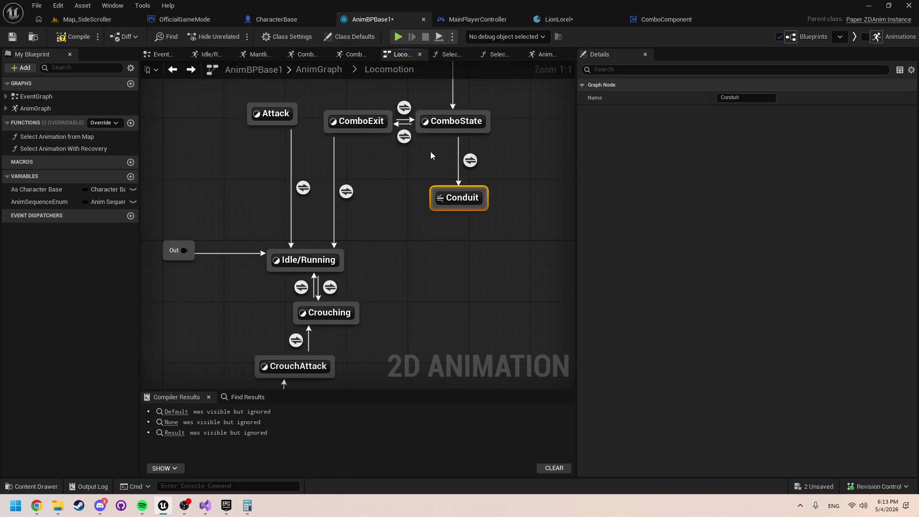
click(470, 161)
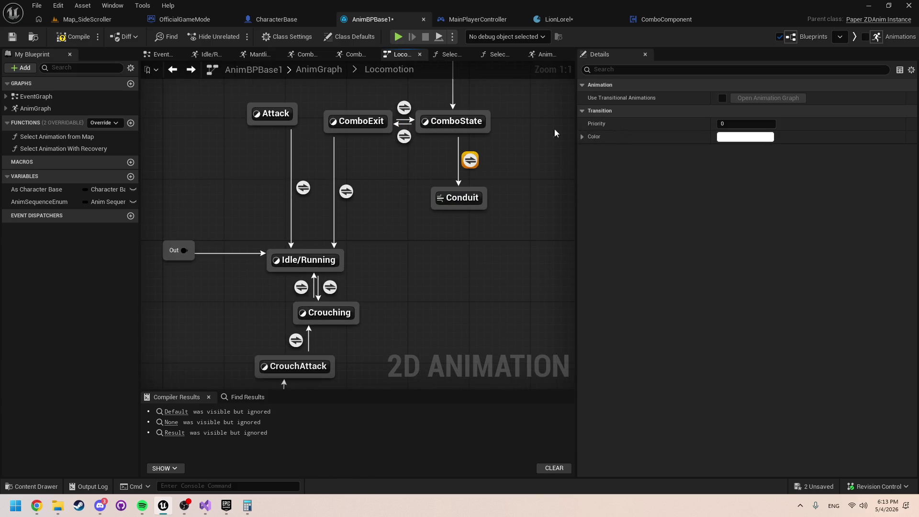
Step: Set the ComboExit→ComboState transition's Priority to 1
click(404, 136)
click(745, 123)
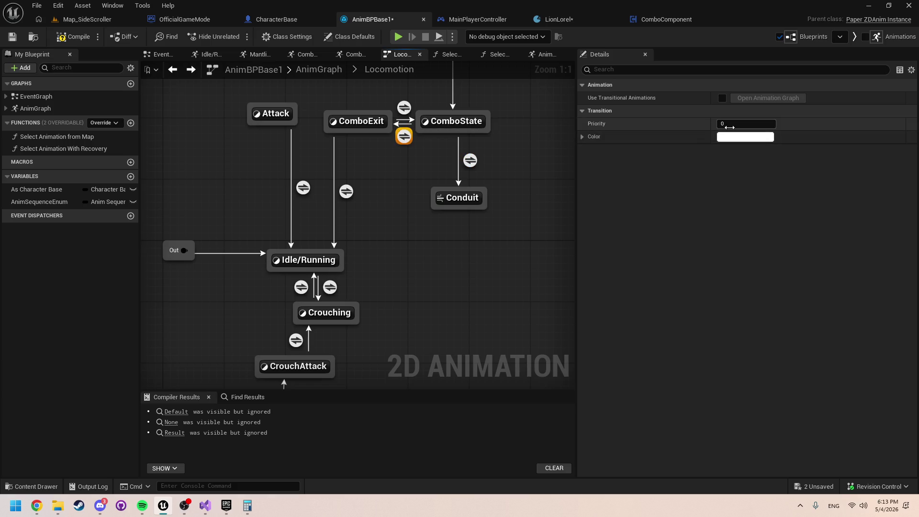
text(1)
click(536, 172)
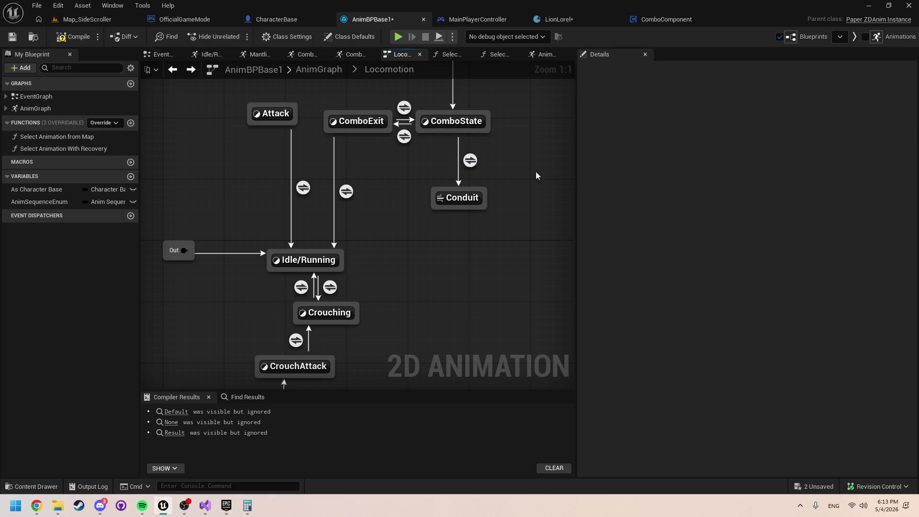
click(469, 205)
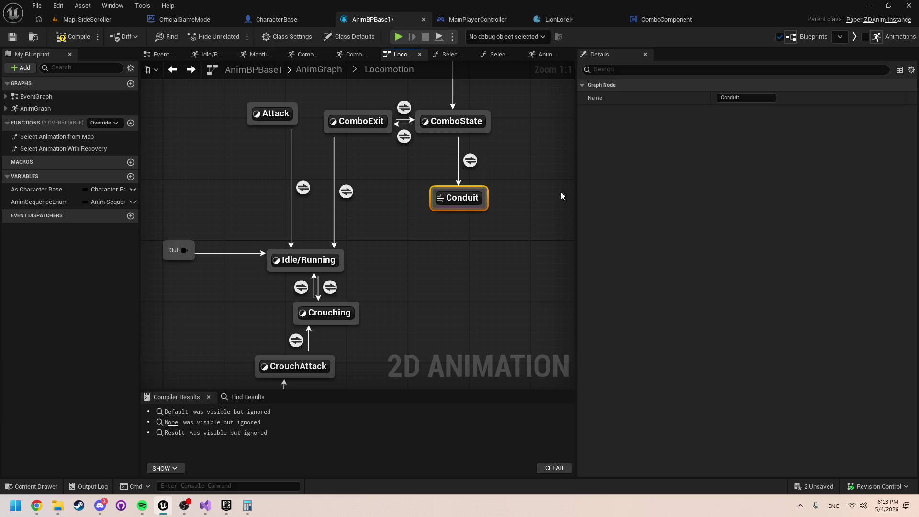
double_click(453, 200)
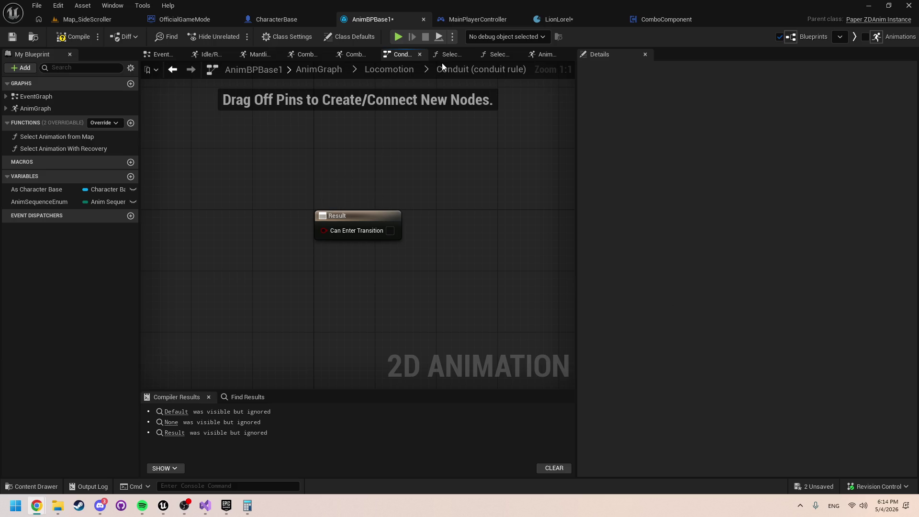
click(394, 71)
click(451, 199)
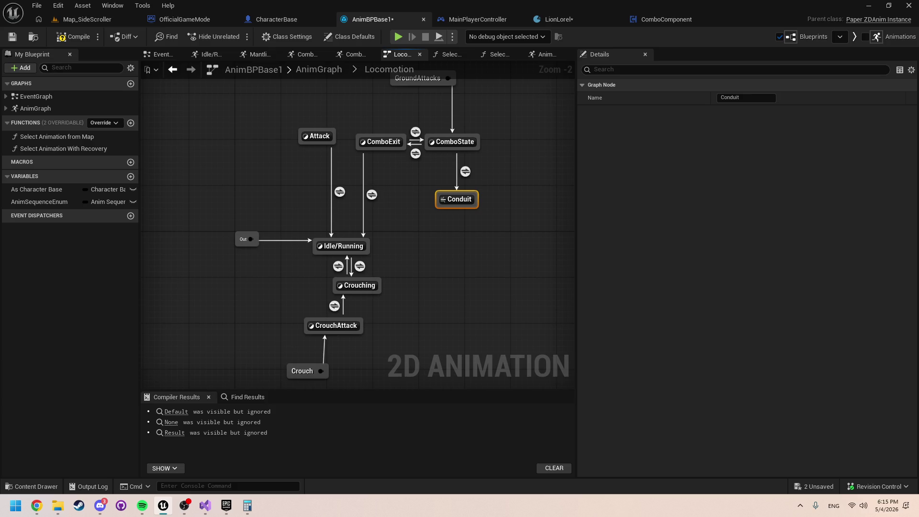
key(alt+Tab)
key(alt+Tab)
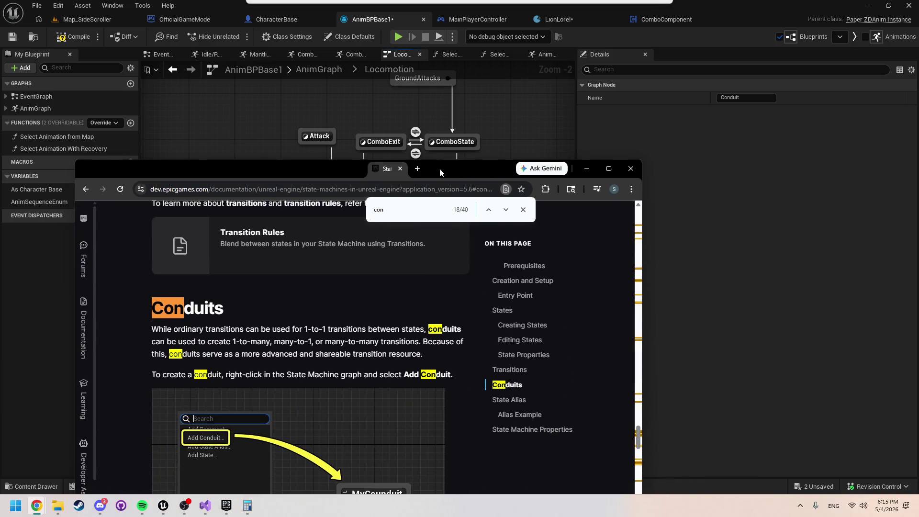
key(Escape)
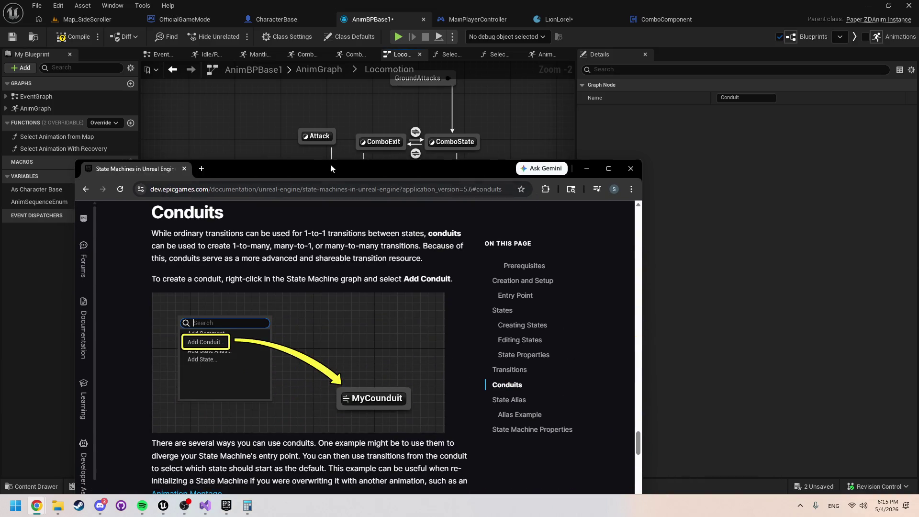
drag(331, 164, 342, 106)
scroll(344, 225, up, 1)
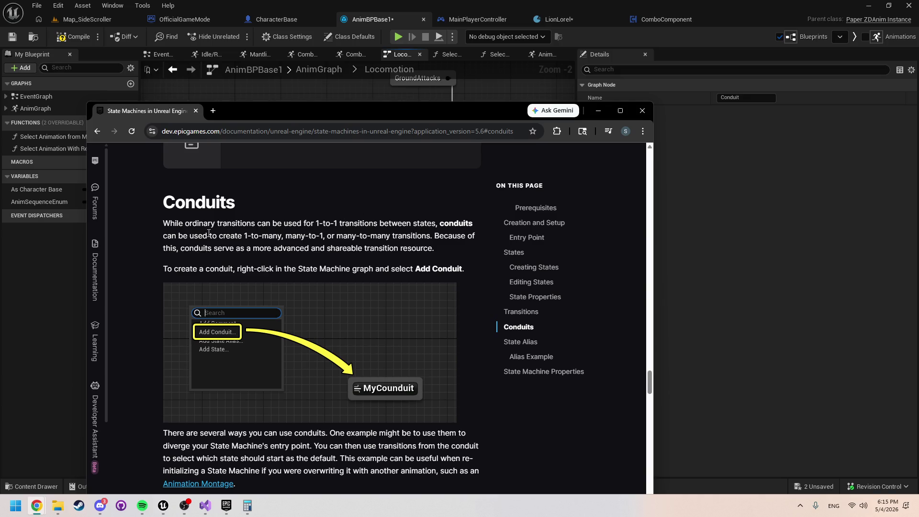
scroll(253, 234, down, 1)
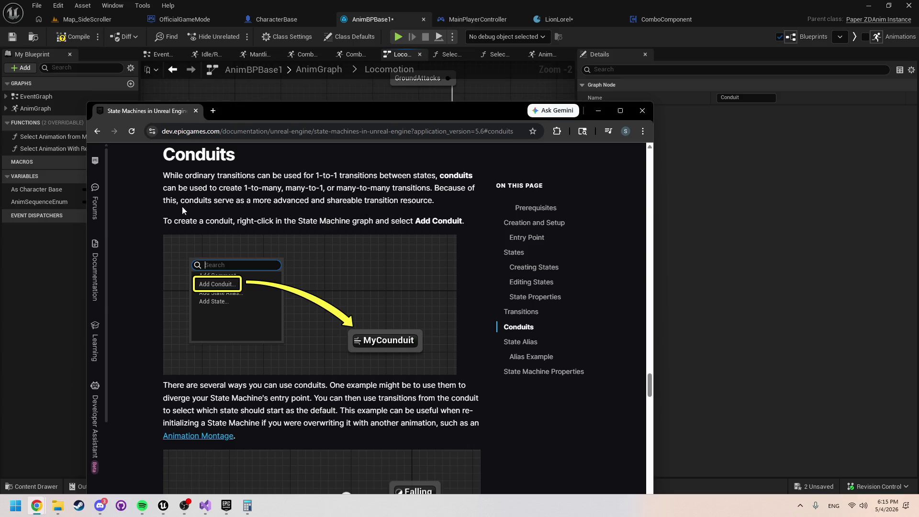
scroll(348, 342, down, 3)
scroll(348, 342, up, 2)
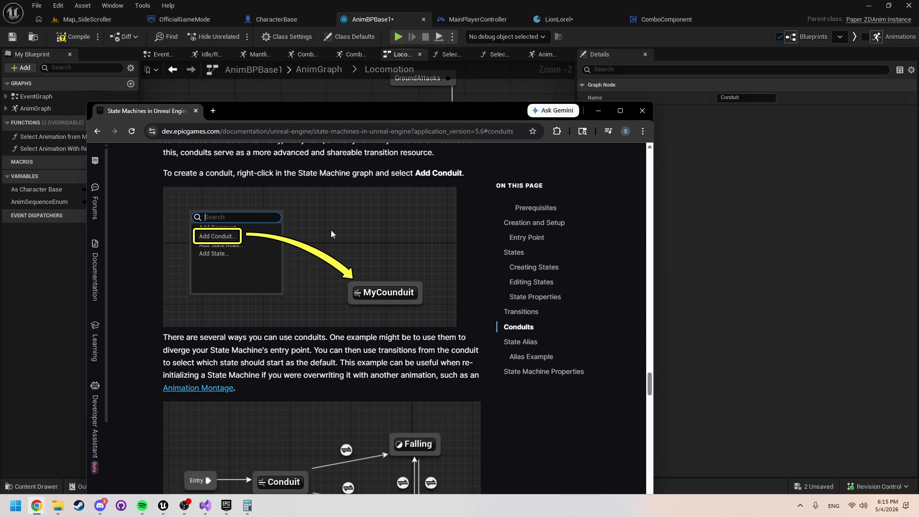
scroll(381, 283, down, 2)
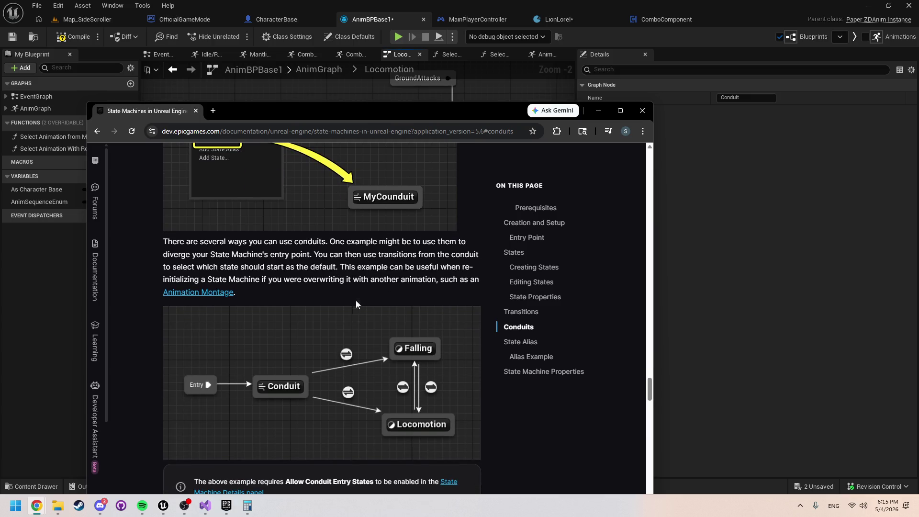
scroll(343, 290, down, 6)
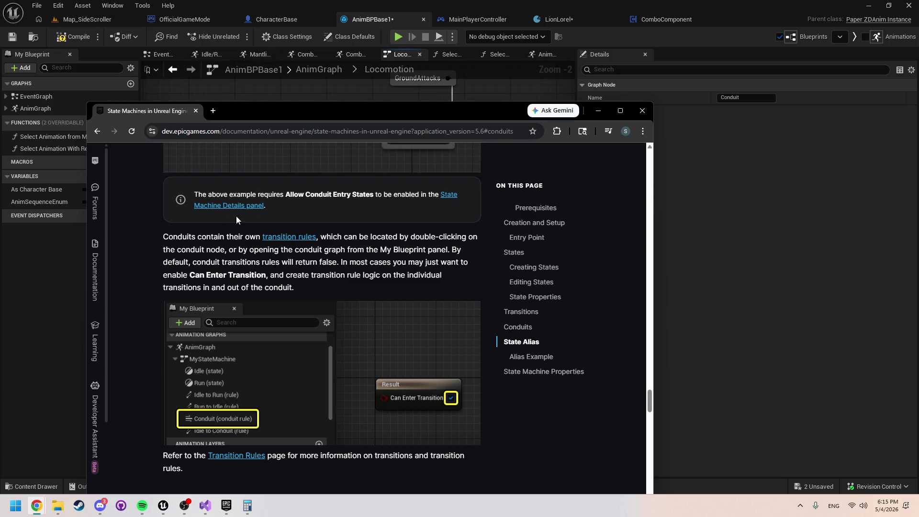
click(6, 108)
click(11, 120)
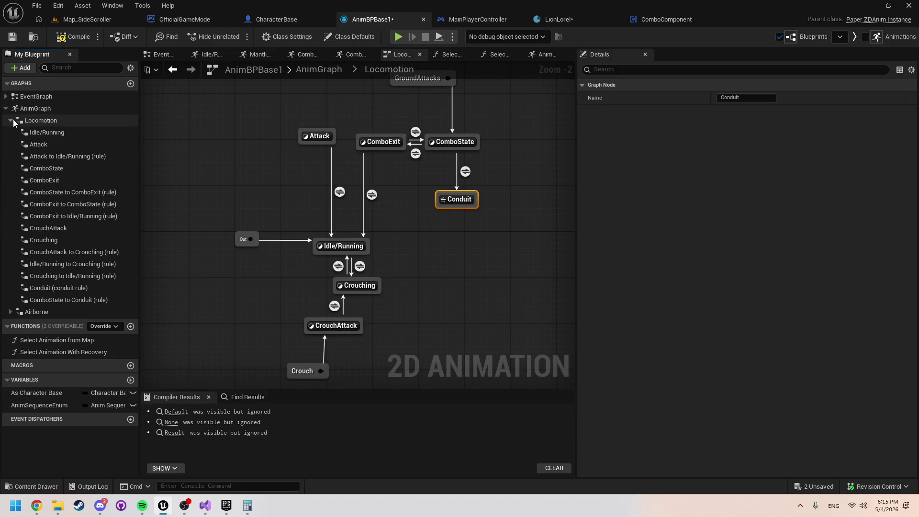
click(11, 120)
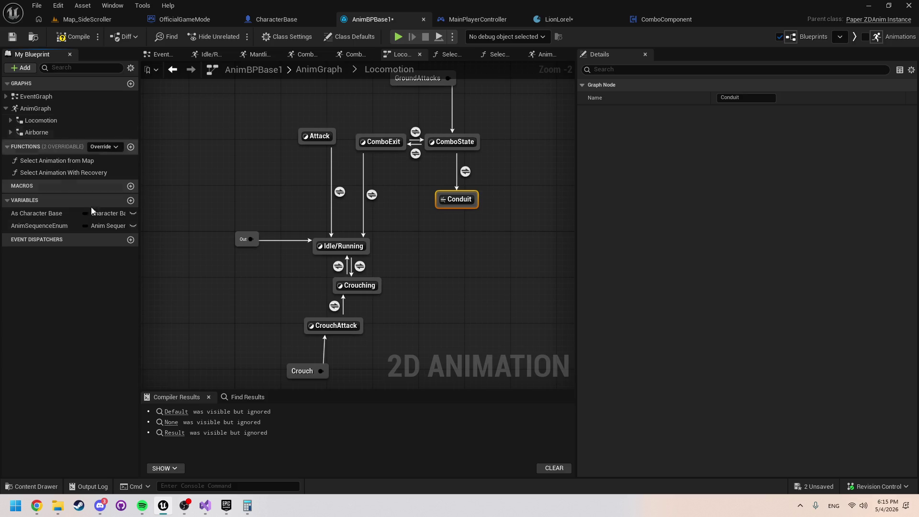
mouse_move(165, 505)
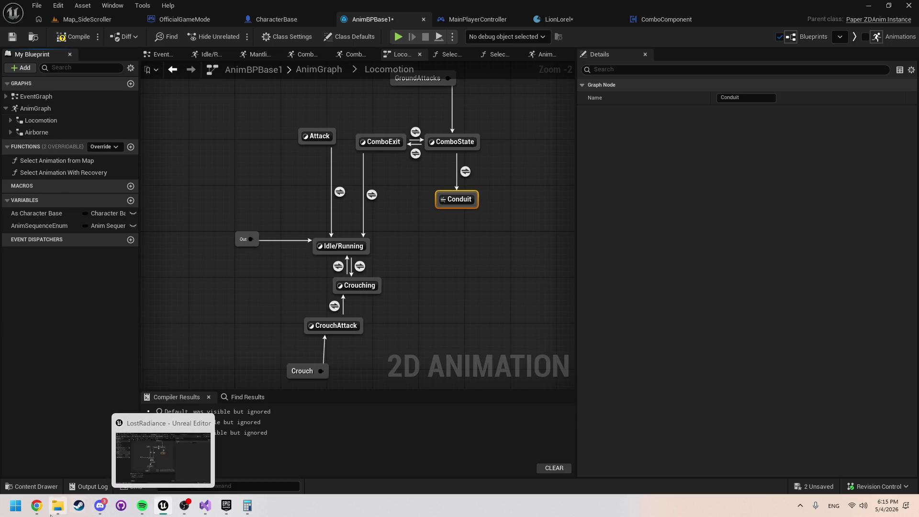
mouse_move(50, 515)
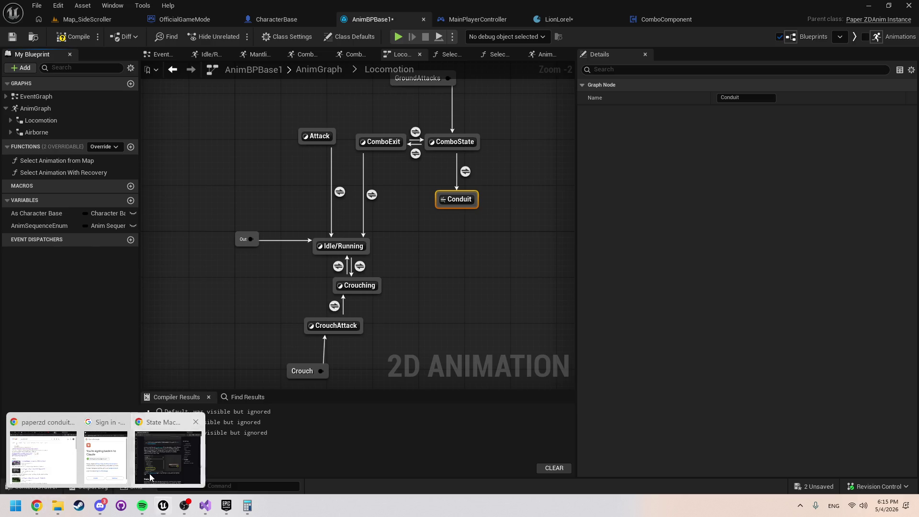
click(169, 450)
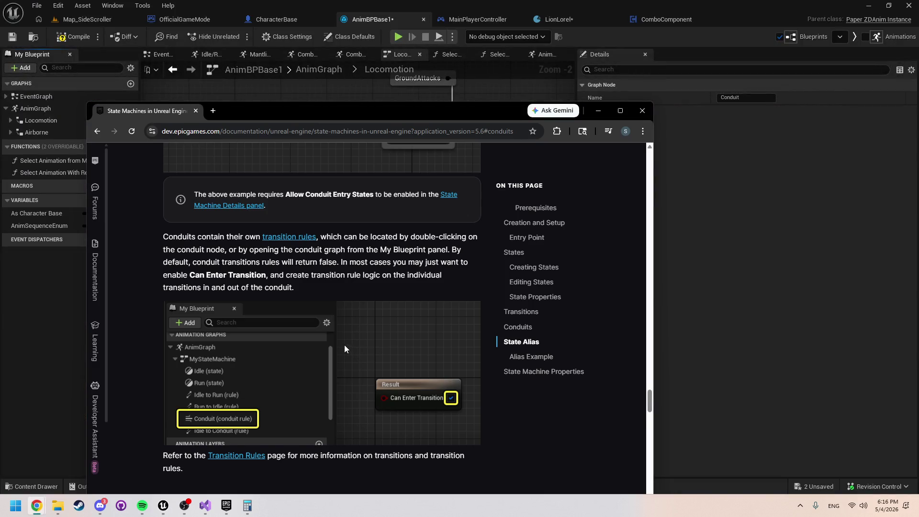
scroll(343, 343, down, 4)
scroll(339, 338, up, 4)
mouse_move(321, 237)
mouse_down()
mouse_move(455, 241)
mouse_move(277, 267)
mouse_move(211, 251)
mouse_move(346, 251)
mouse_move(381, 262)
mouse_move(448, 251)
mouse_move(189, 248)
mouse_move(193, 262)
mouse_move(449, 263)
mouse_move(246, 275)
mouse_move(375, 276)
mouse_up()
scroll(334, 278, down, 1)
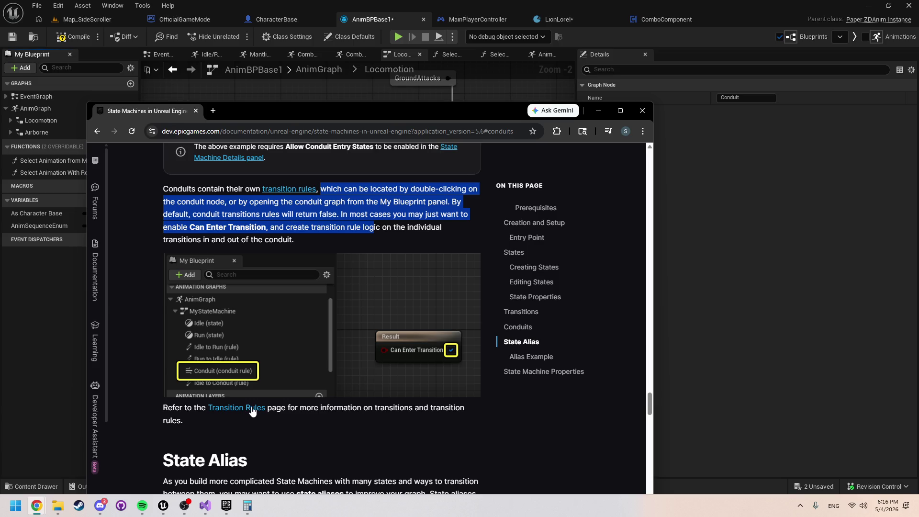
Step: Rearrange the Locomotion graph and connect Conduit transitions to ComboExit and ComboState
click(196, 111)
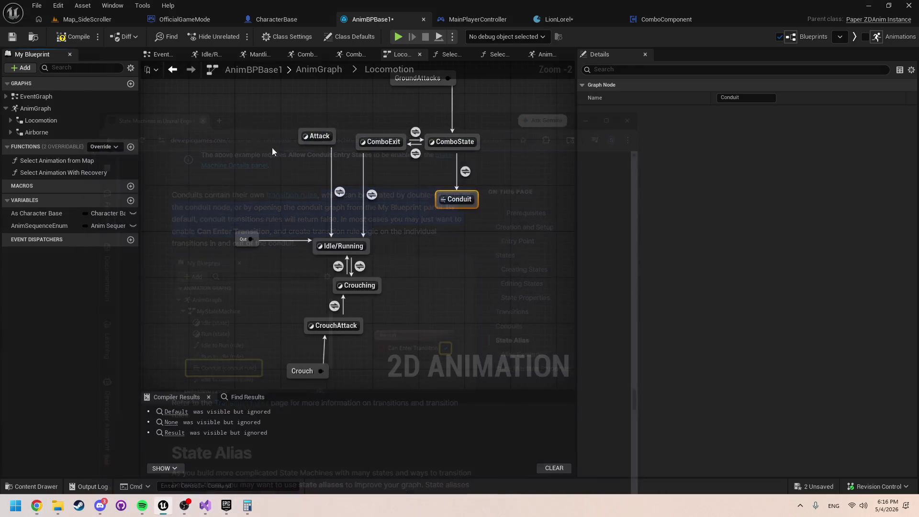
double_click(455, 200)
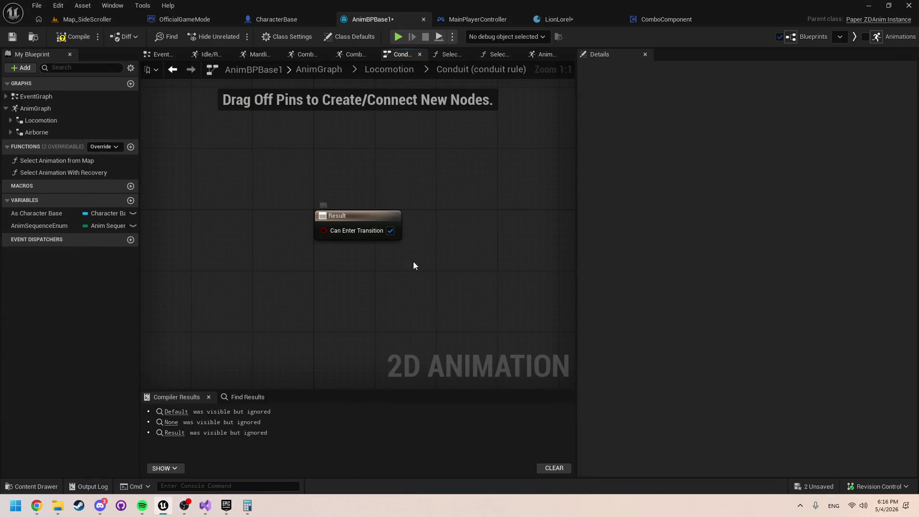
click(388, 71)
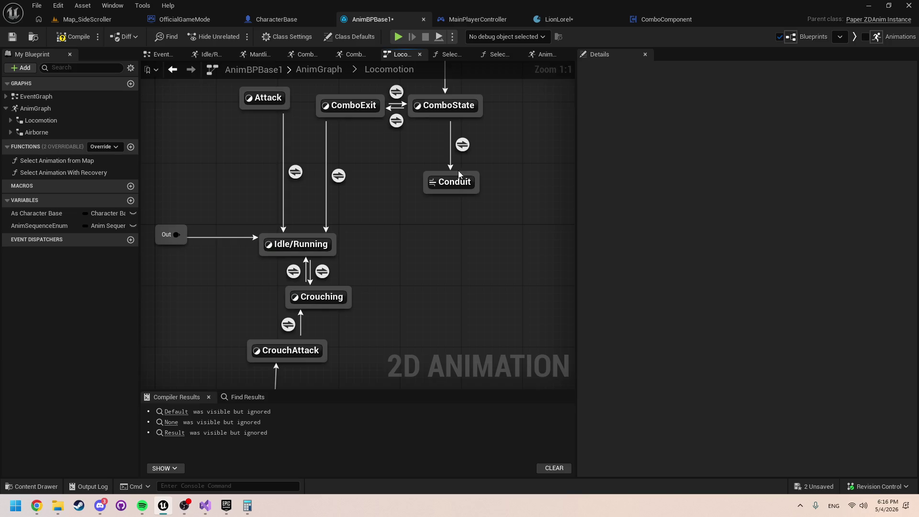
mouse_move(447, 186)
mouse_down()
mouse_move(439, 208)
mouse_move(456, 193)
mouse_up()
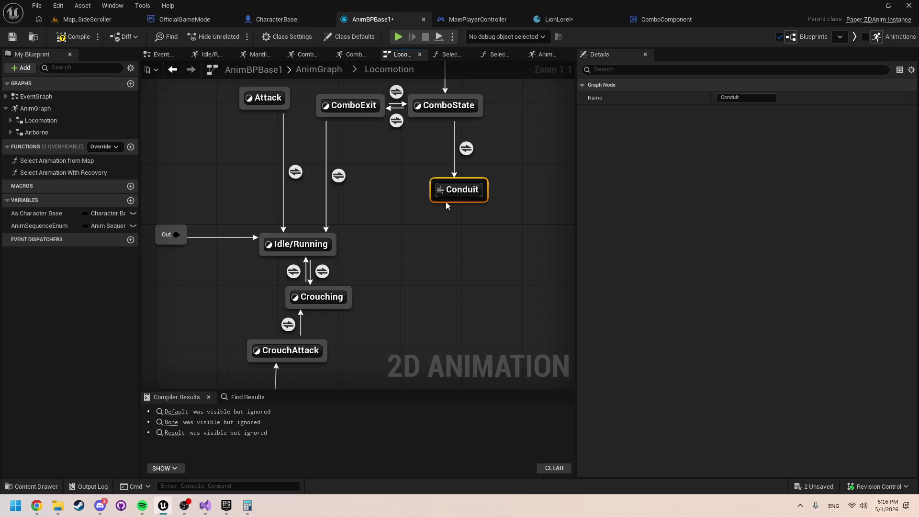
drag(466, 200, 423, 318)
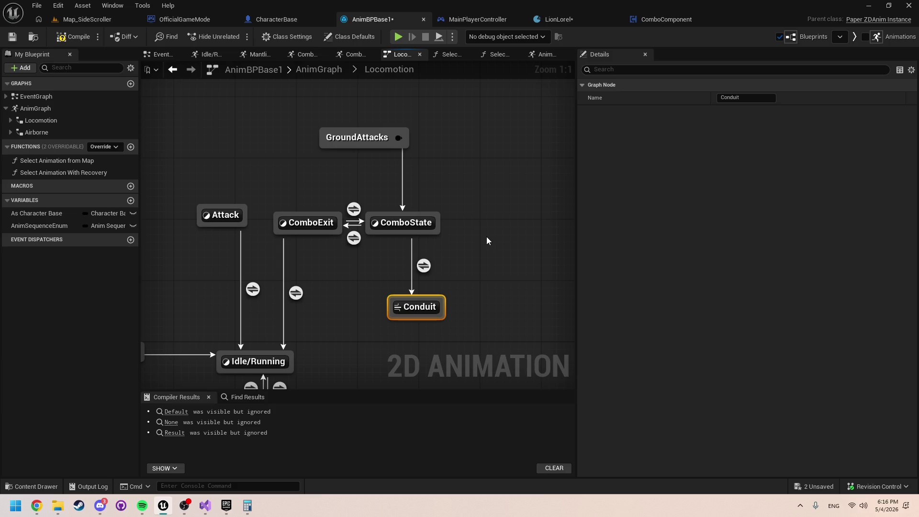
mouse_move(486, 237)
mouse_down()
mouse_move(363, 116)
mouse_move(417, 139)
mouse_up()
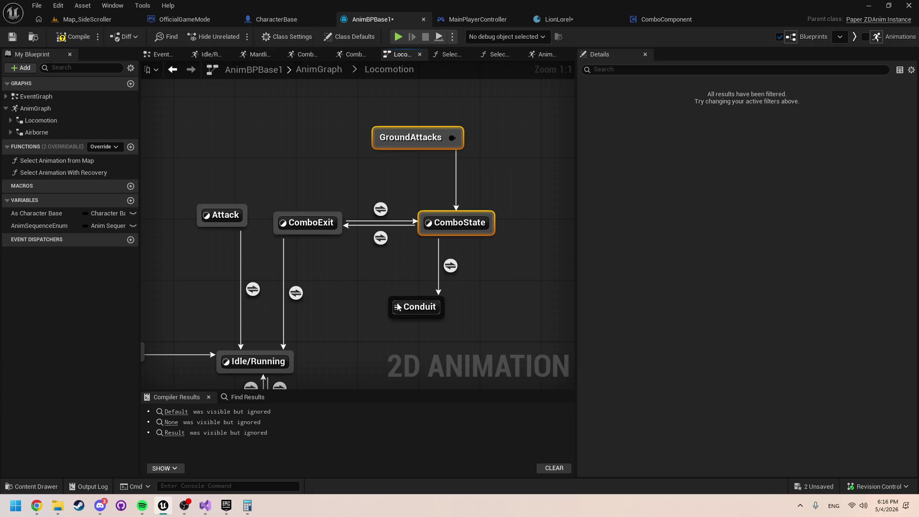
mouse_move(392, 301)
mouse_down()
mouse_move(378, 254)
mouse_move(325, 228)
mouse_up()
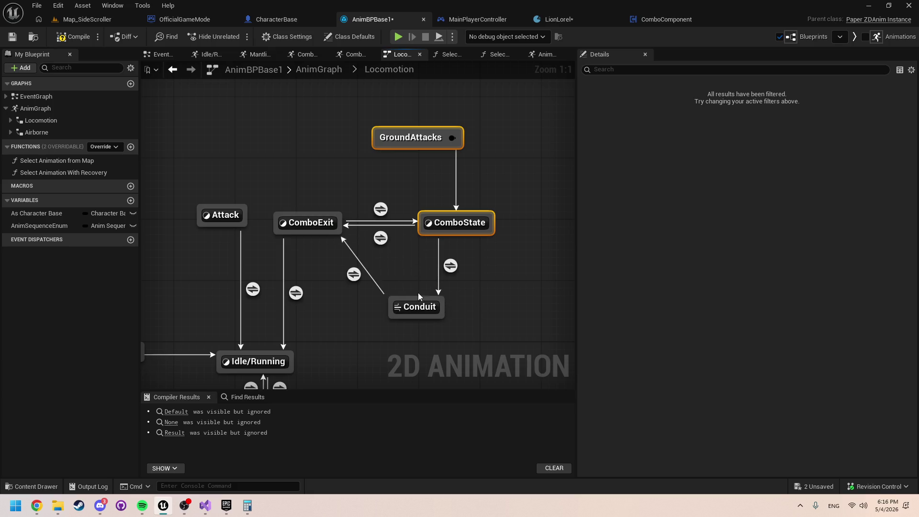
drag(418, 299, 431, 241)
Step: Paste the Player State == GroundAttack check into the Conduit→ComboState rule and start a playtest
double_click(381, 210)
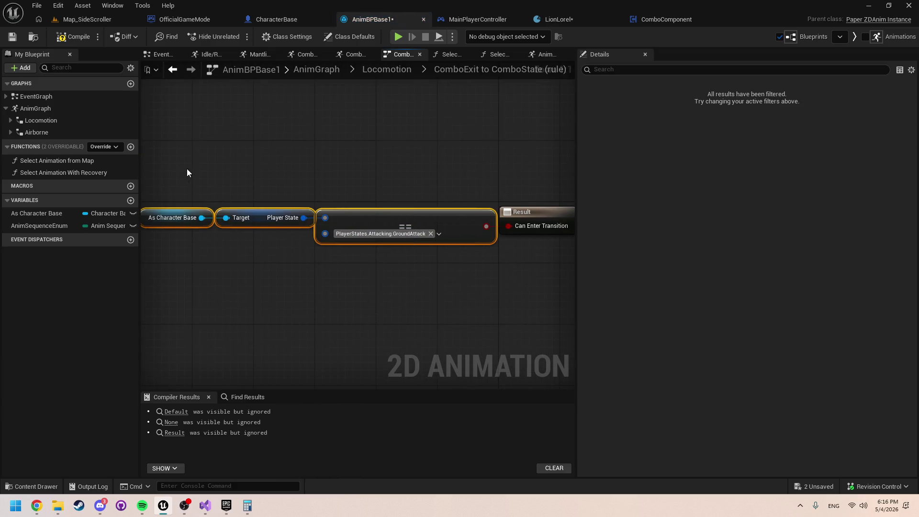
click(387, 69)
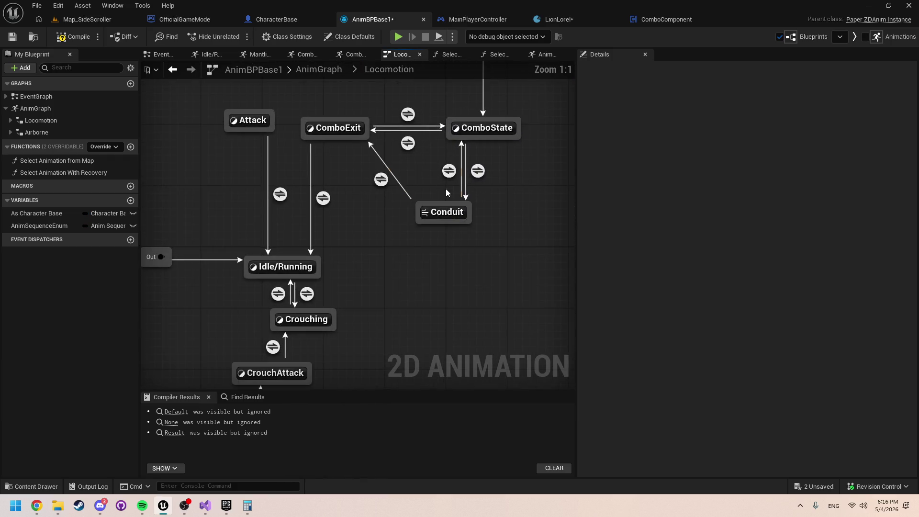
double_click(448, 173)
mouse_move(352, 228)
mouse_down()
mouse_move(508, 228)
mouse_move(410, 228)
mouse_move(397, 217)
mouse_up()
key(ctrl+v)
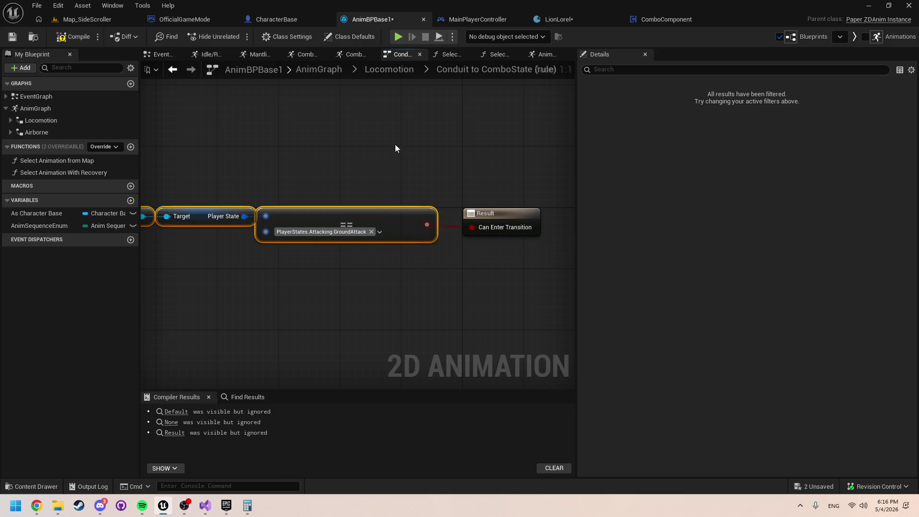
click(398, 37)
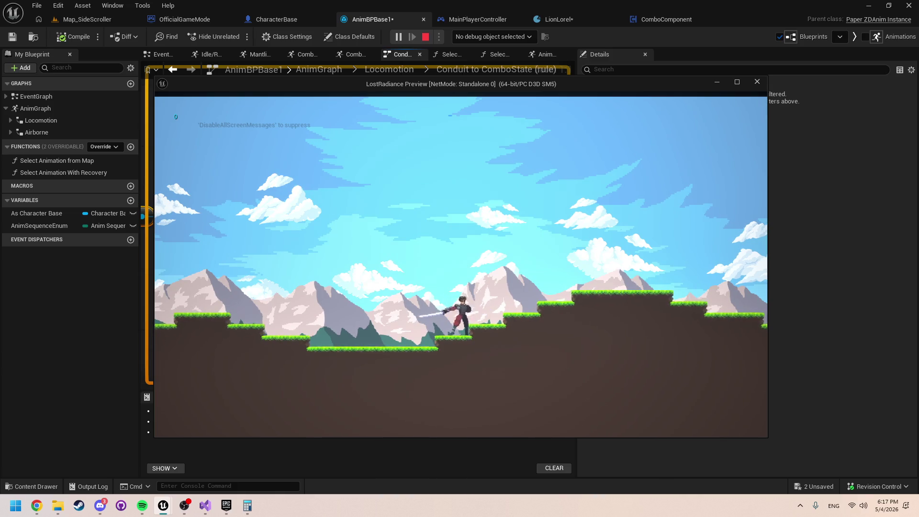
Step: Stop the playtest and delete the transitions between ComboExit and ComboState
key(Escape)
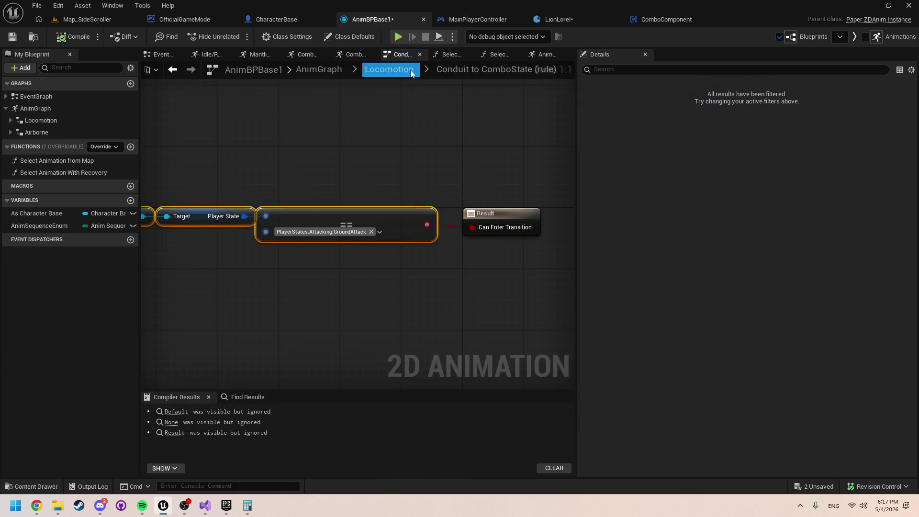
click(407, 70)
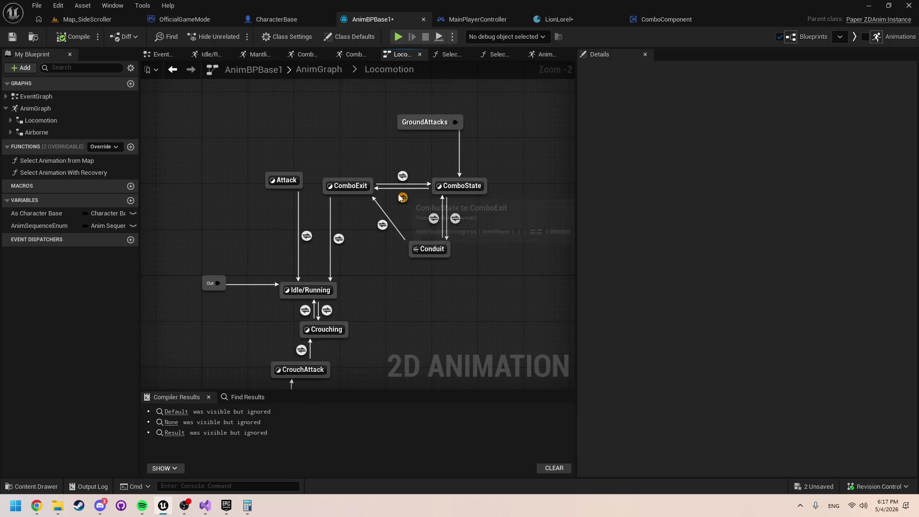
click(407, 199)
key(Delete)
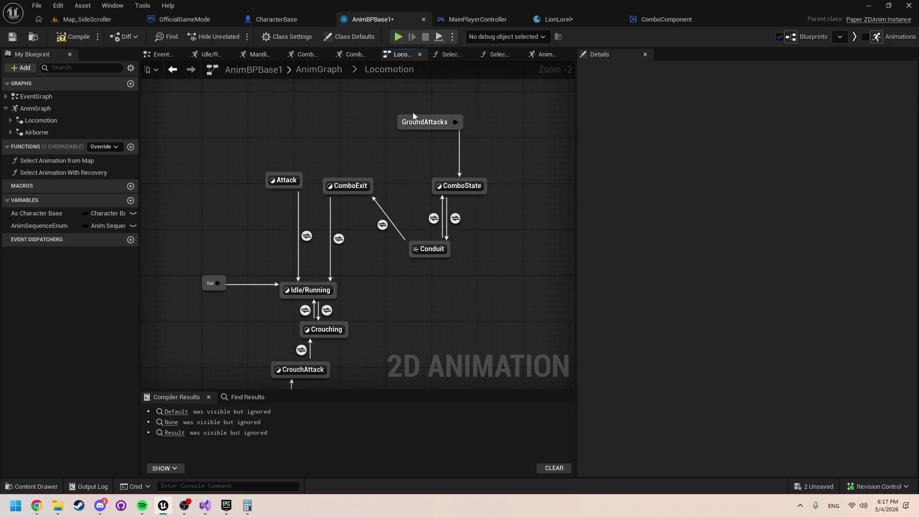
Step: Playtest twice, pressing J to attack, ending each run with Escape
click(400, 37)
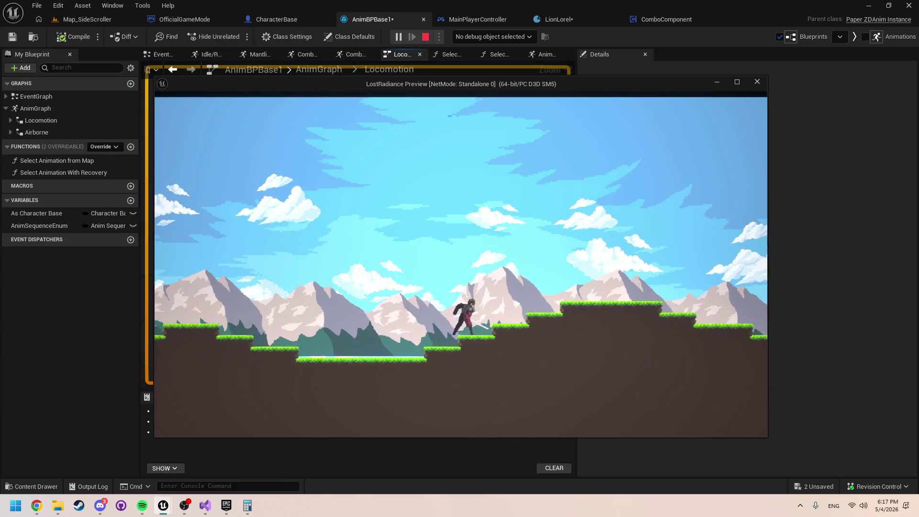
key(j)
key(j)
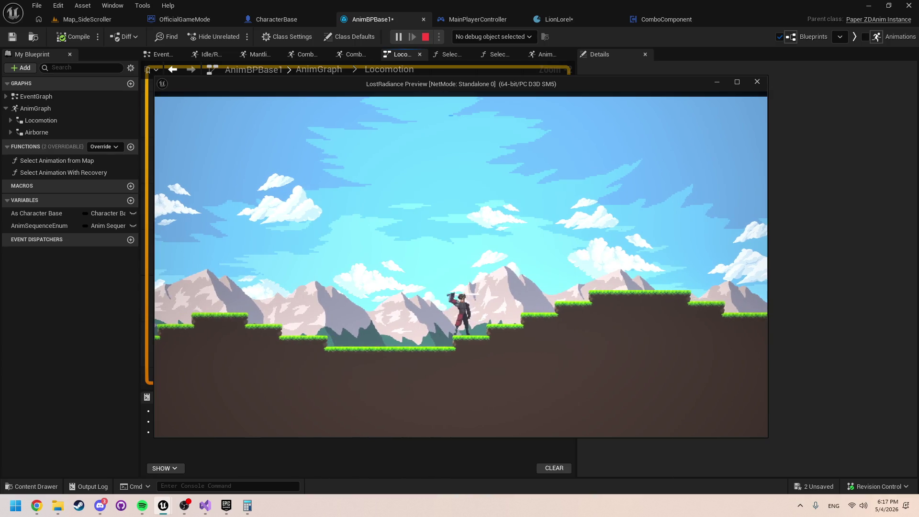
key(Escape)
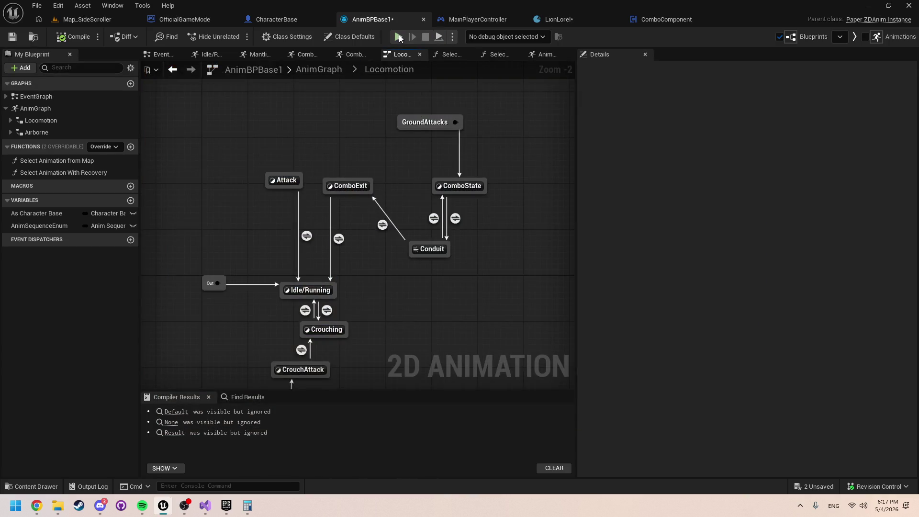
key(alt+p)
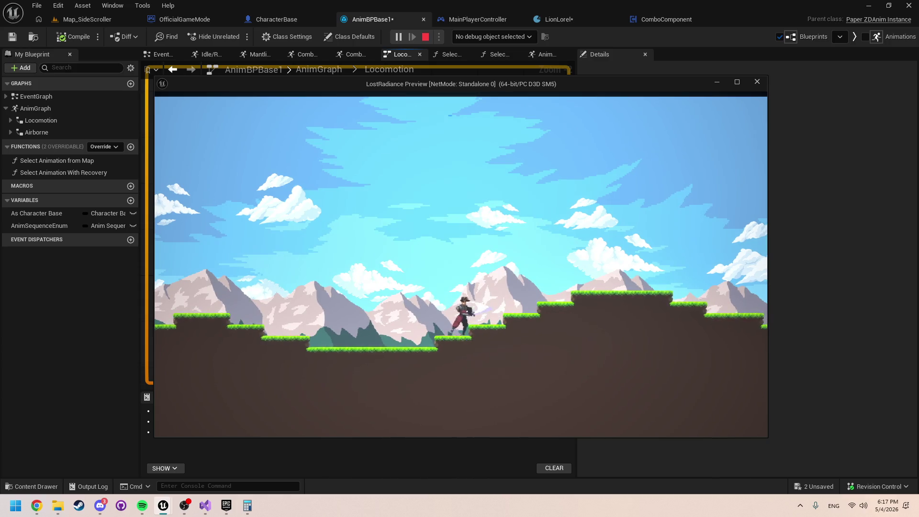
key(j)
key(Escape)
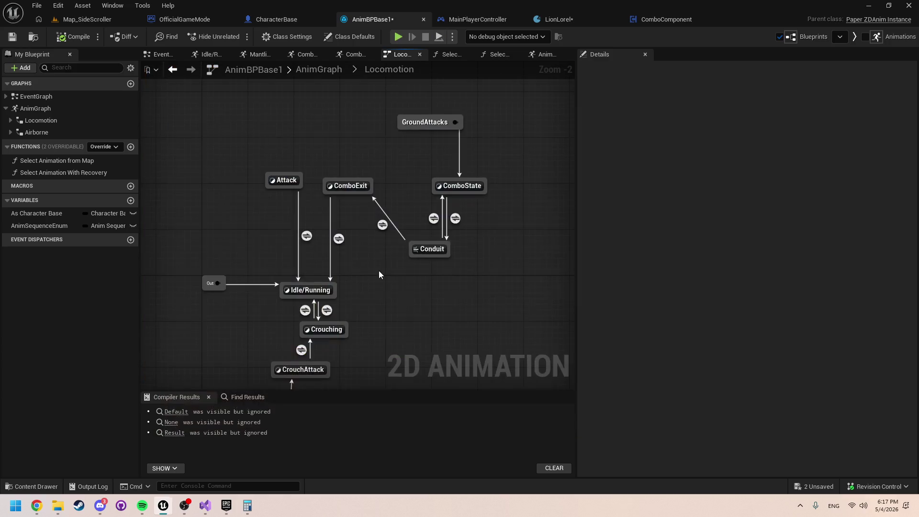
Step: Review the Conduit's own rule and the Conduit→ComboState transition rule
click(381, 226)
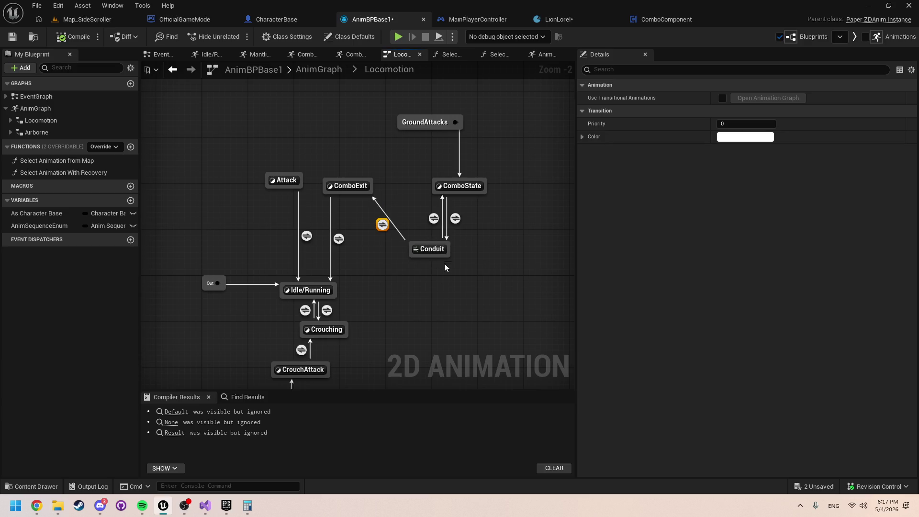
scroll(429, 263, up, 2)
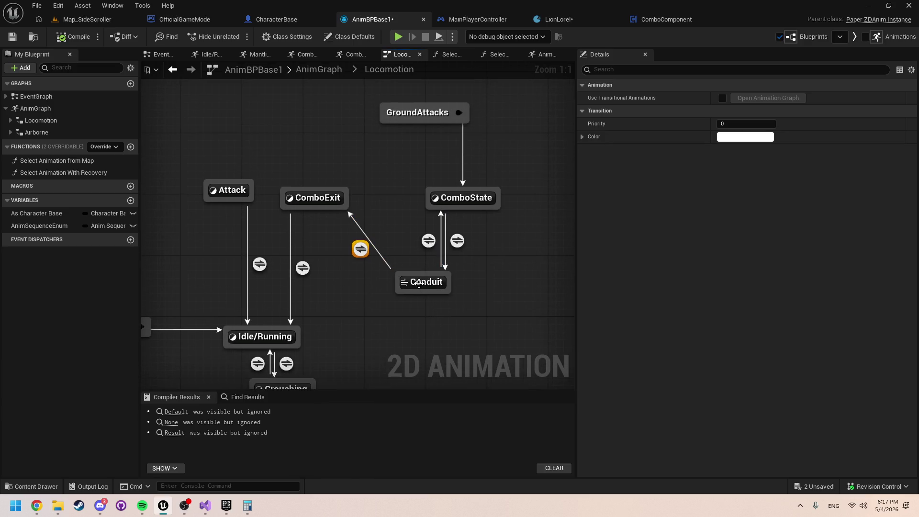
double_click(419, 283)
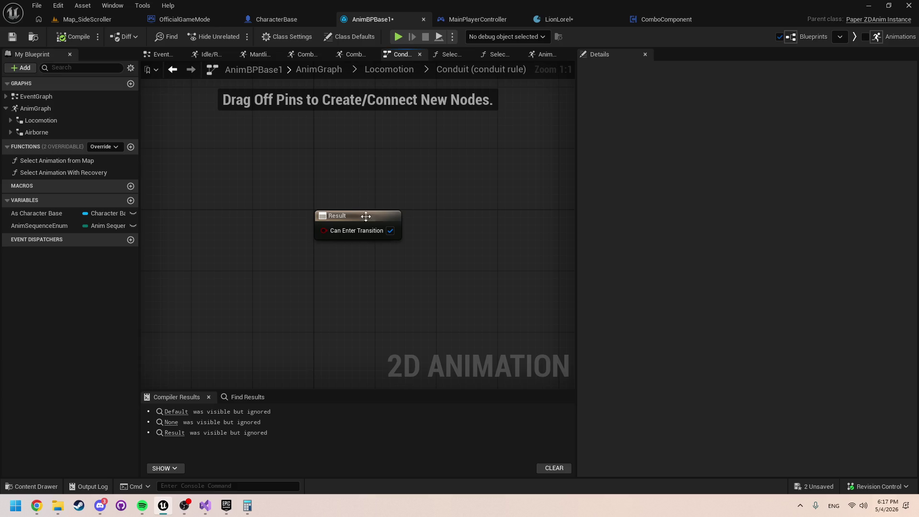
click(397, 75)
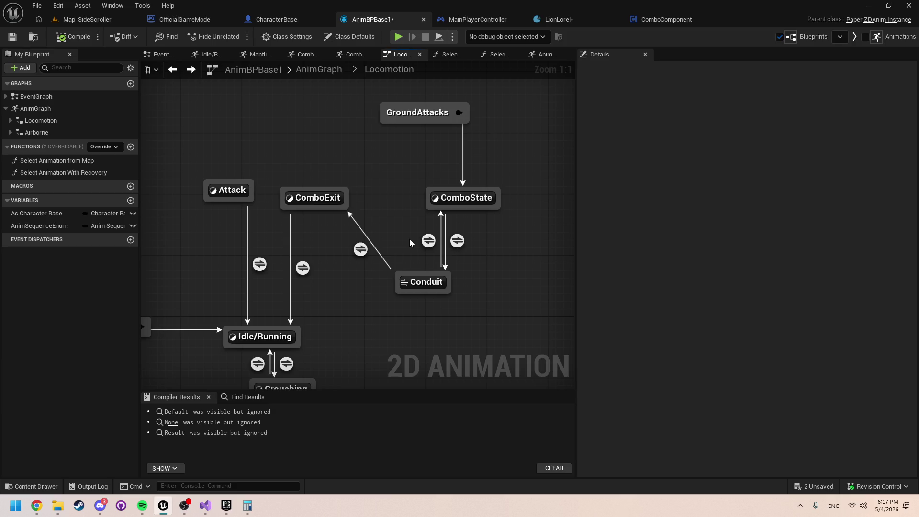
mouse_move(360, 253)
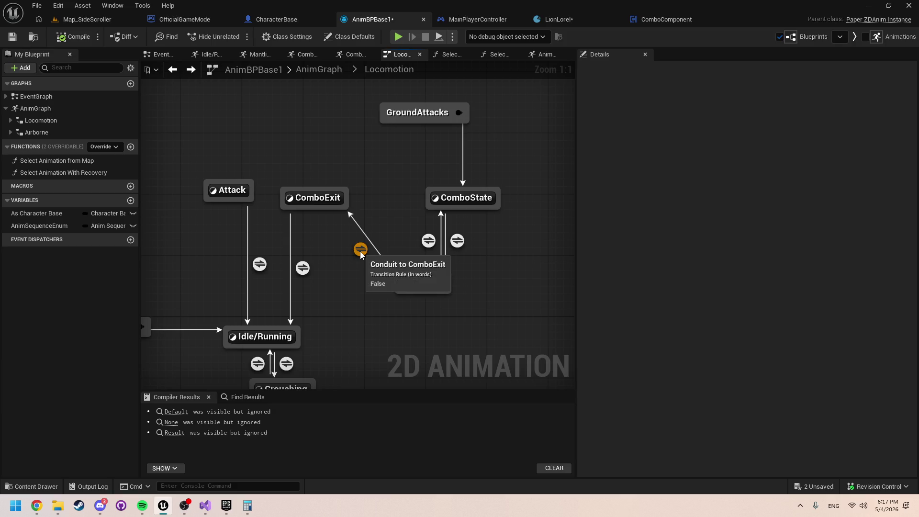
mouse_move(429, 247)
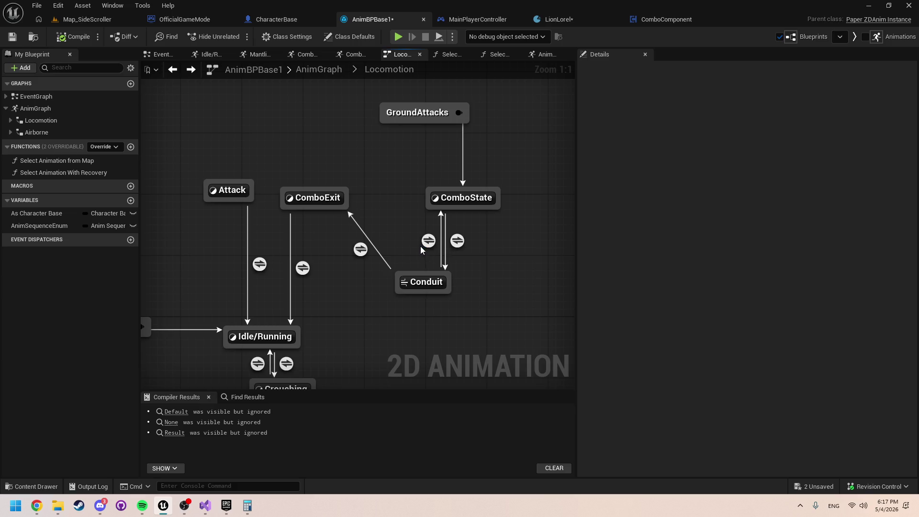
double_click(424, 243)
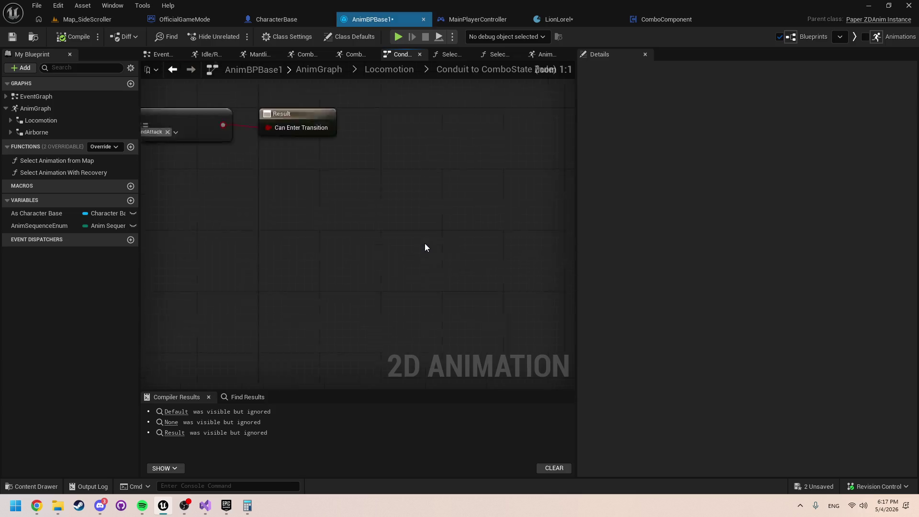
click(391, 72)
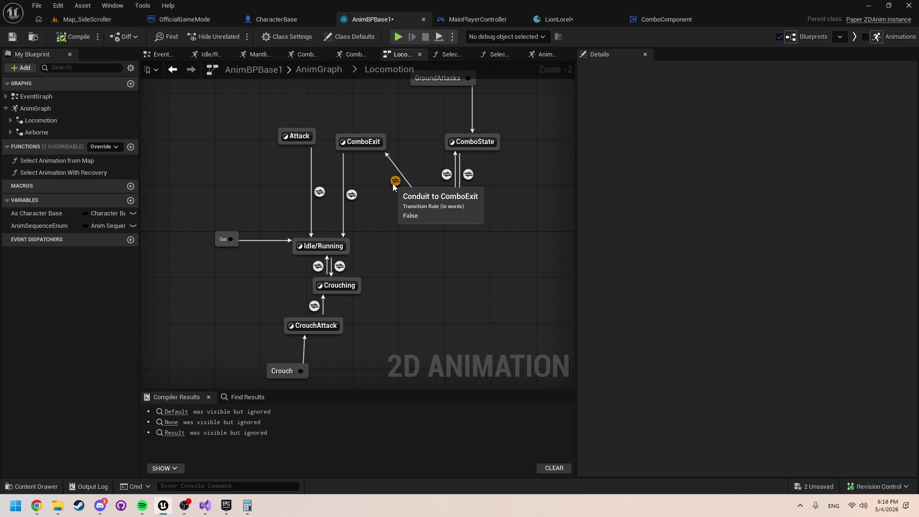
Step: Recheck the Conduit→ComboState rule and close the AnimGraph and Select Animation With Recovery tabs
mouse_move(357, 196)
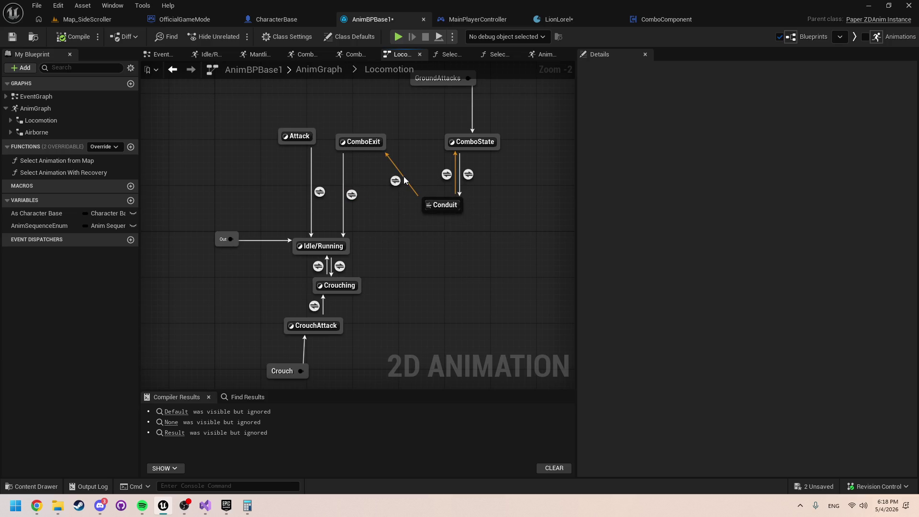
mouse_move(365, 142)
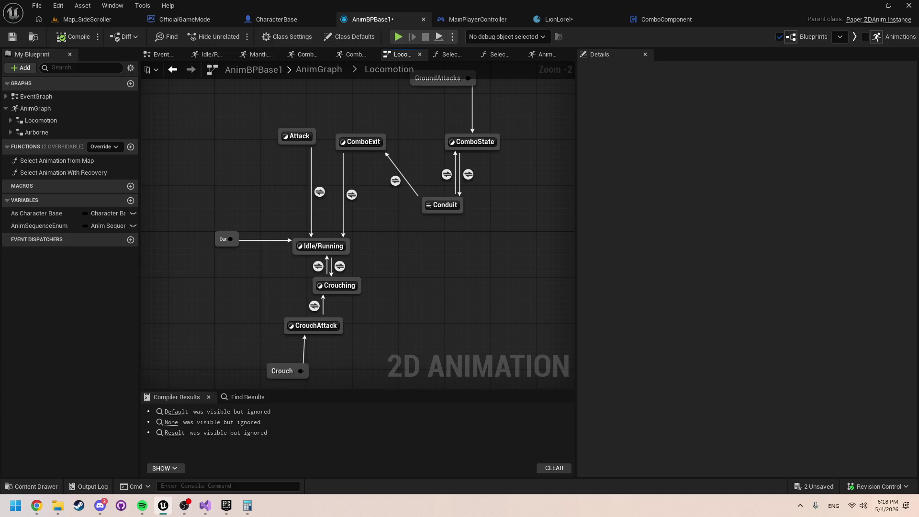
key(alt+Tab)
double_click(447, 174)
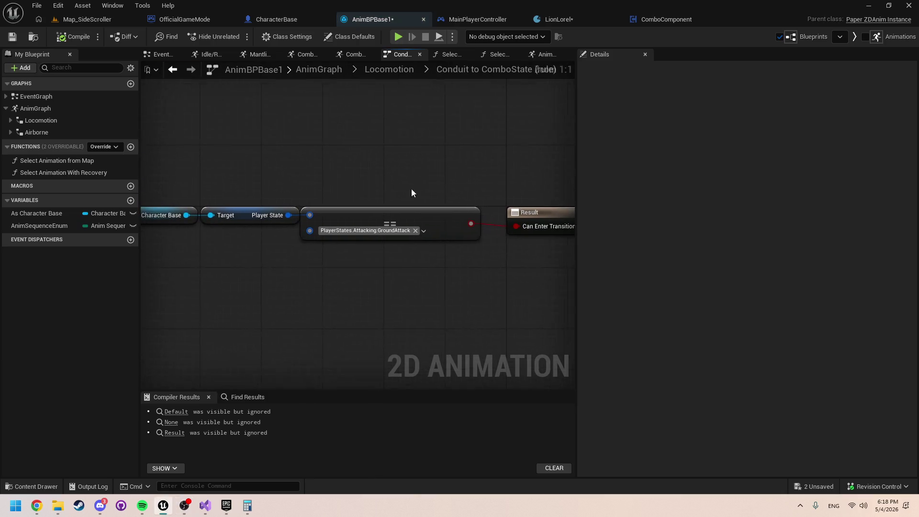
click(393, 70)
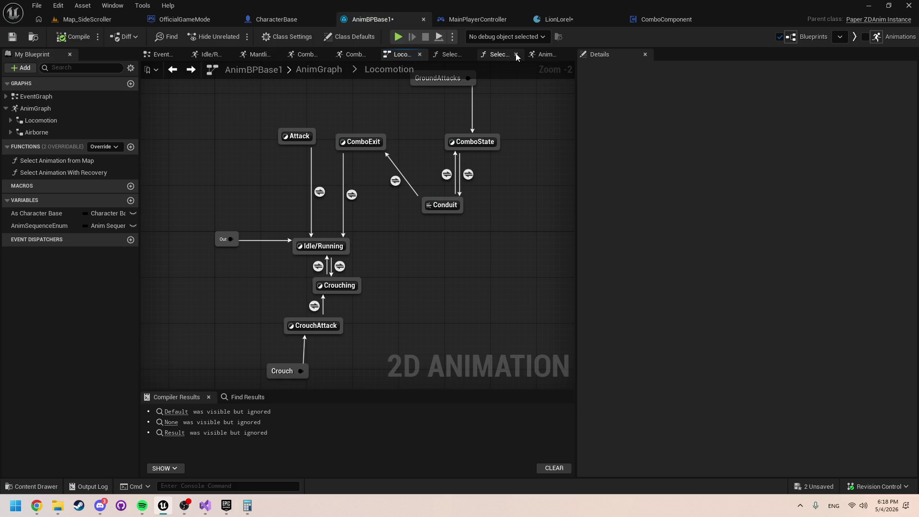
click(545, 54)
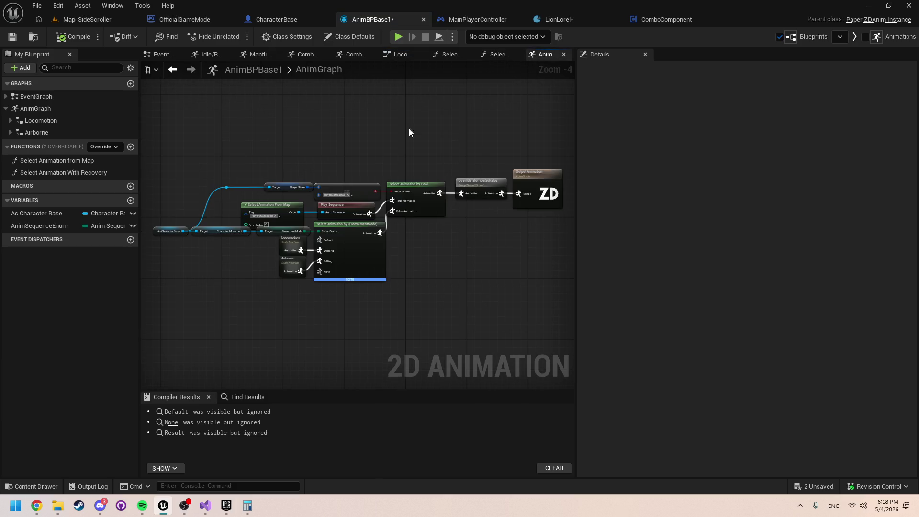
click(564, 54)
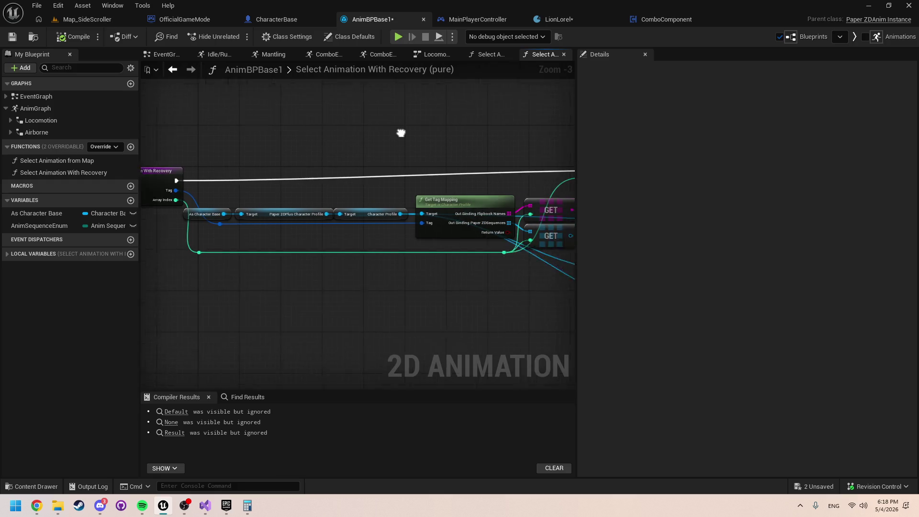
click(564, 54)
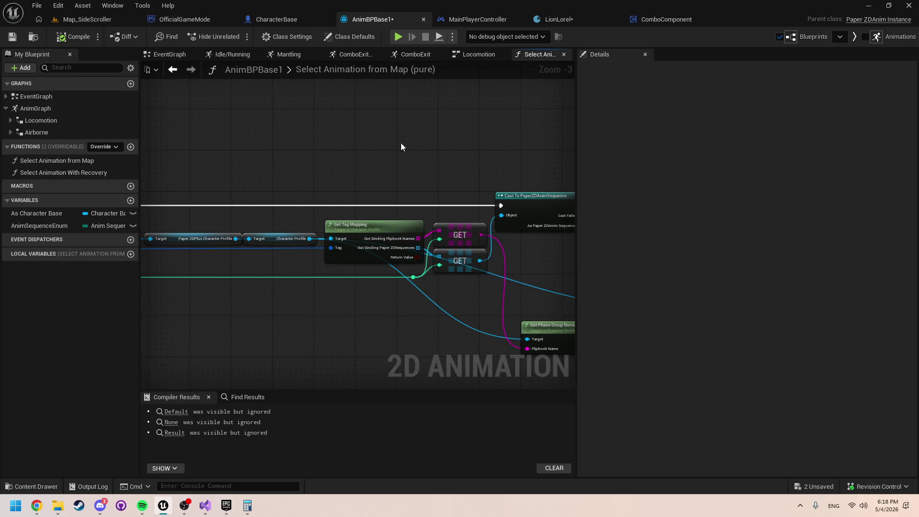
click(484, 56)
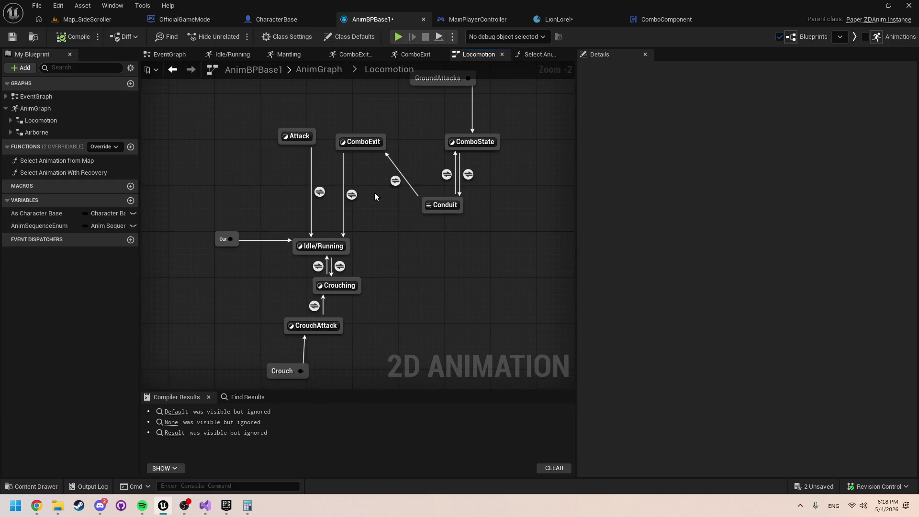
Step: Check the ComboExit→Idle/Running rule, then copy the Combo Component getter nodes from ComboState
double_click(350, 196)
key(alt+Left)
double_click(464, 146)
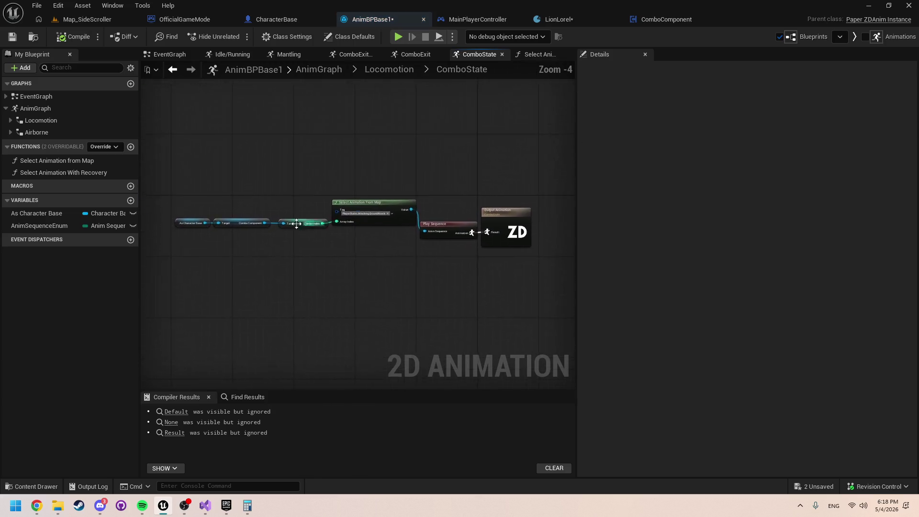
drag(184, 237, 298, 203)
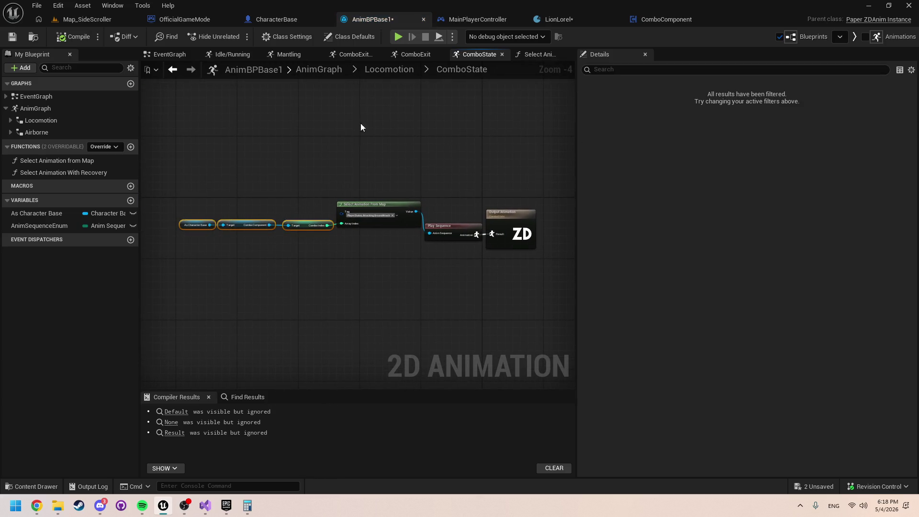
click(394, 71)
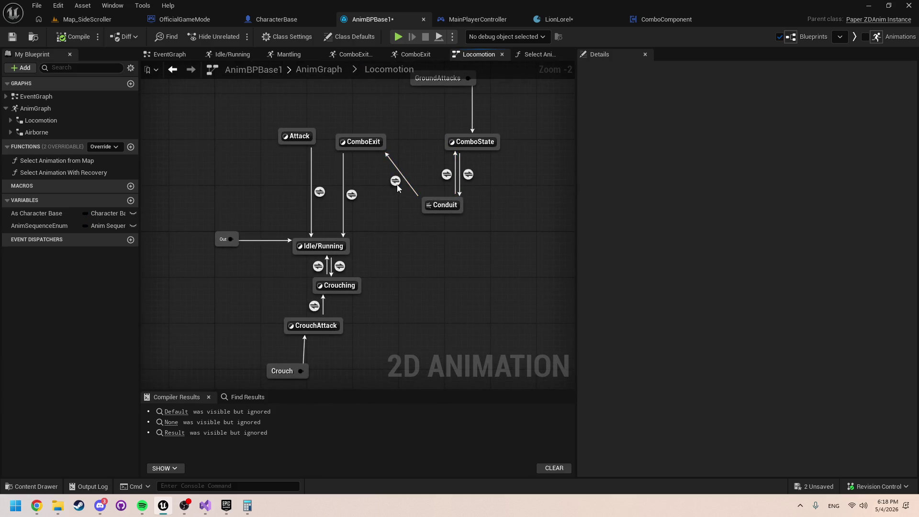
Step: Paste the copied getters into the Conduit→ComboExit rule and add a Combo Queued getter
double_click(435, 207)
key(ctrl+v)
drag(220, 309, 316, 294)
drag(396, 301, 427, 257)
text(get que)
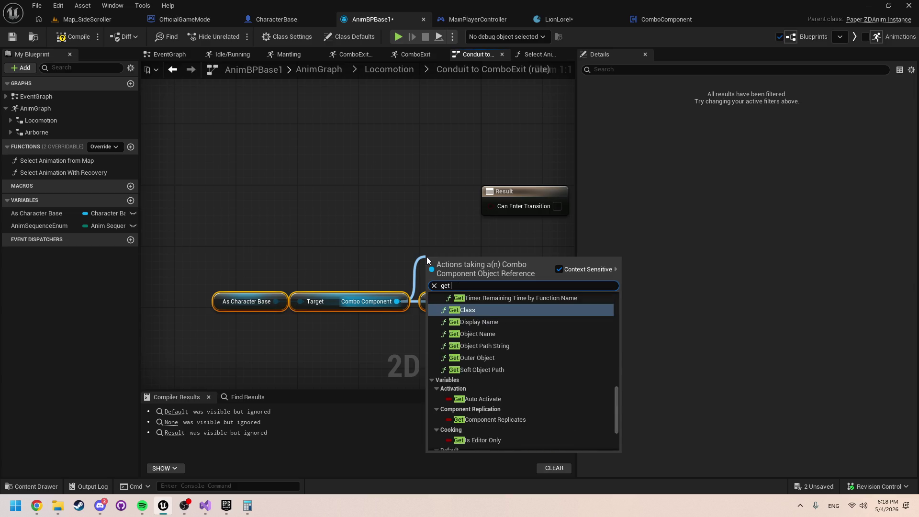
key(Return)
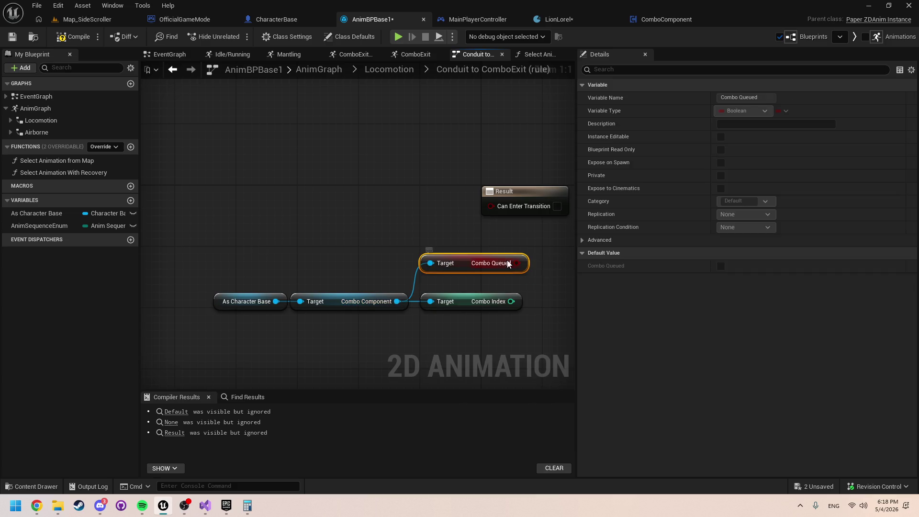
Step: Feed Combo Queued through a NOT Boolean into Can Enter Transition and delete the unused Combo Index getter
mouse_move(517, 263)
mouse_down()
mouse_move(454, 277)
mouse_move(528, 282)
mouse_up()
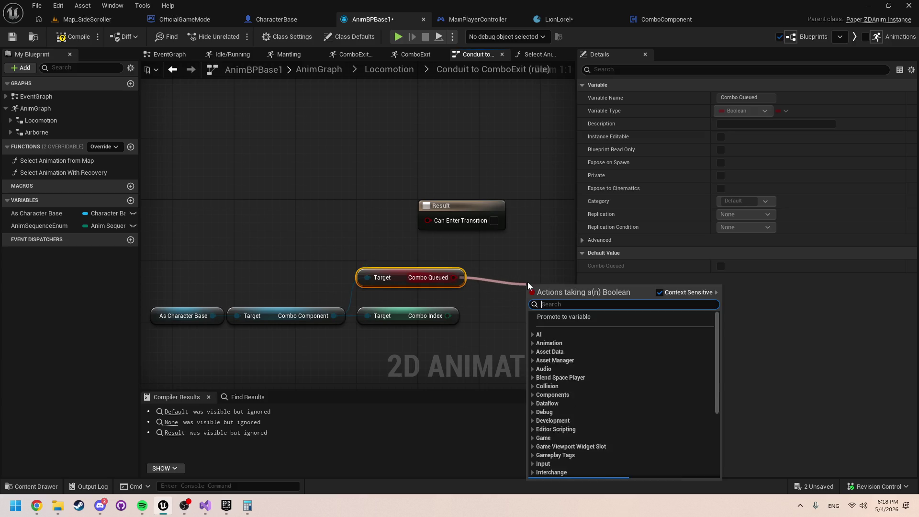
text(not bool)
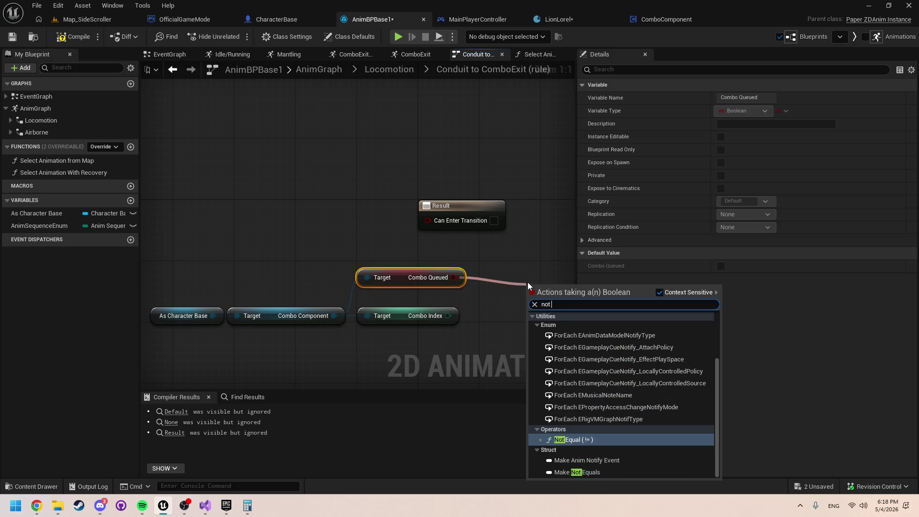
key(Return)
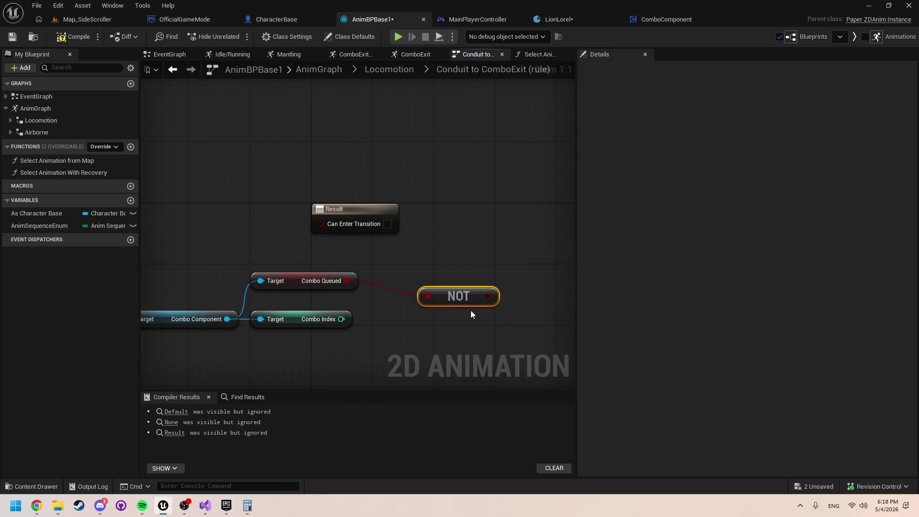
drag(488, 296, 321, 223)
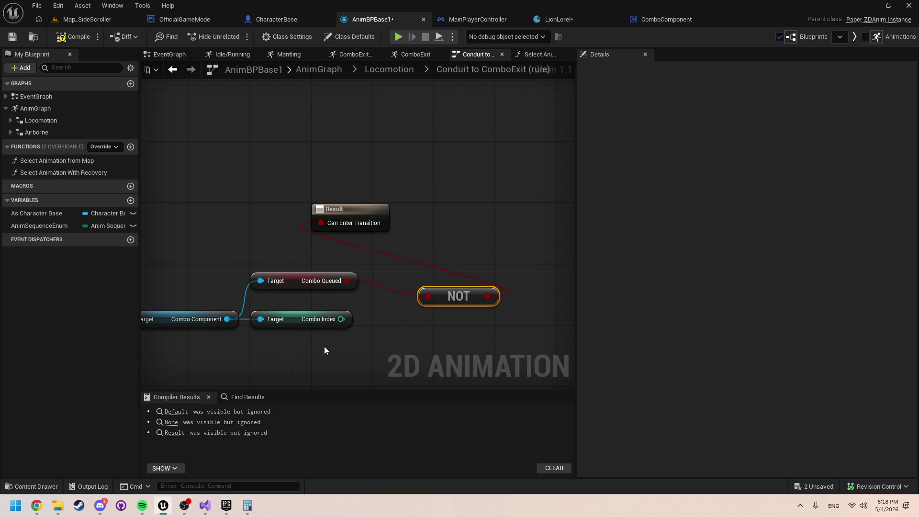
click(316, 319)
key(Delete)
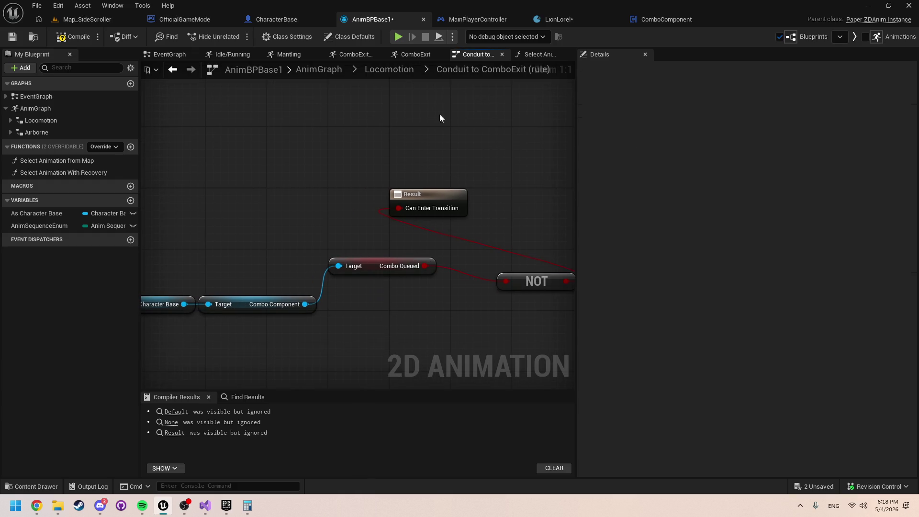
Step: Align the Combo Queued, NOT and Result nodes, then select the getter chain for copying
scroll(496, 291, down, 2)
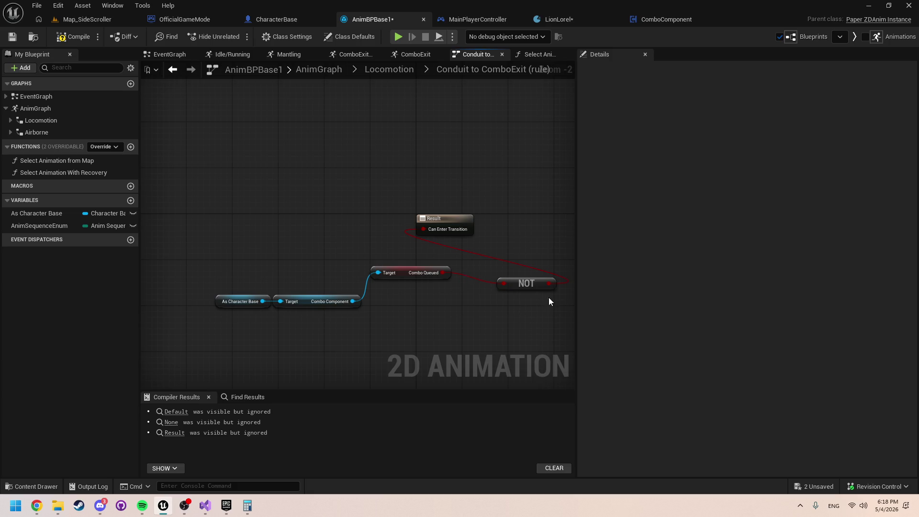
mouse_move(527, 287)
mouse_down()
mouse_move(406, 274)
mouse_move(401, 300)
mouse_up()
drag(448, 219, 533, 299)
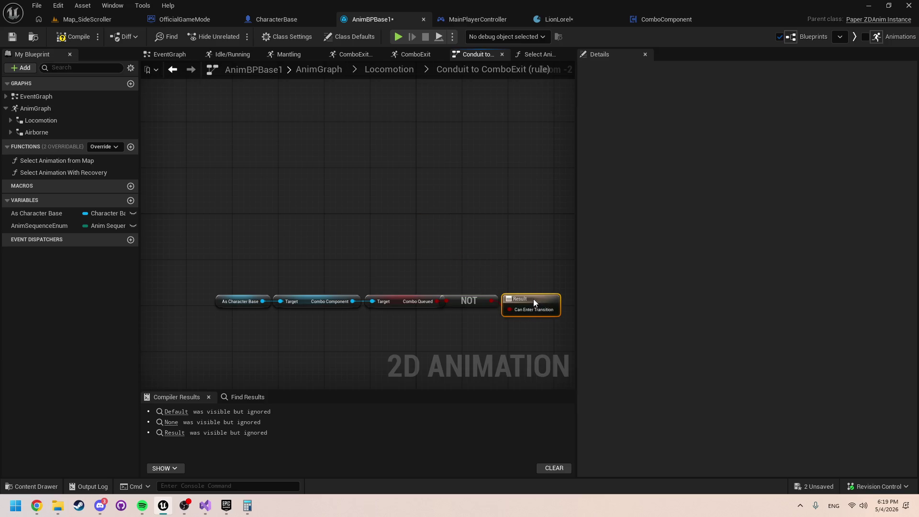
drag(540, 338, 266, 240)
key(q)
click(447, 309)
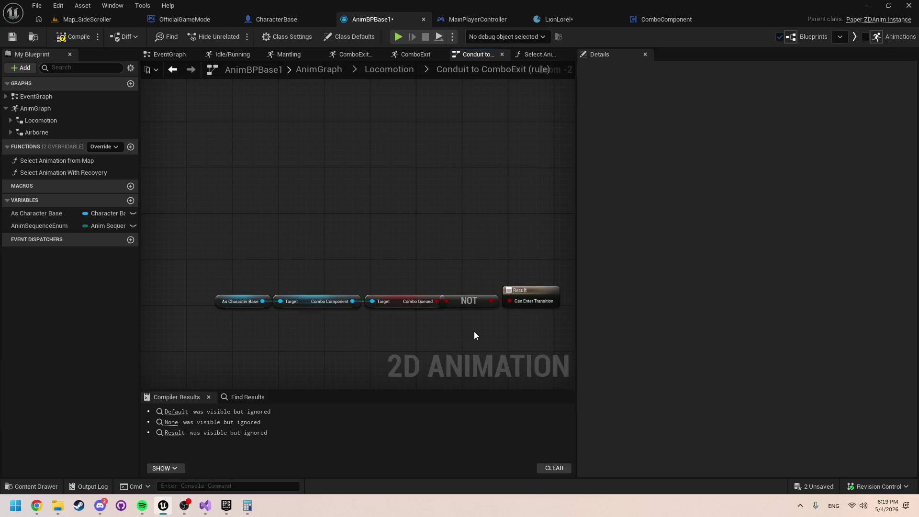
drag(474, 331, 188, 269)
drag(394, 367, 216, 264)
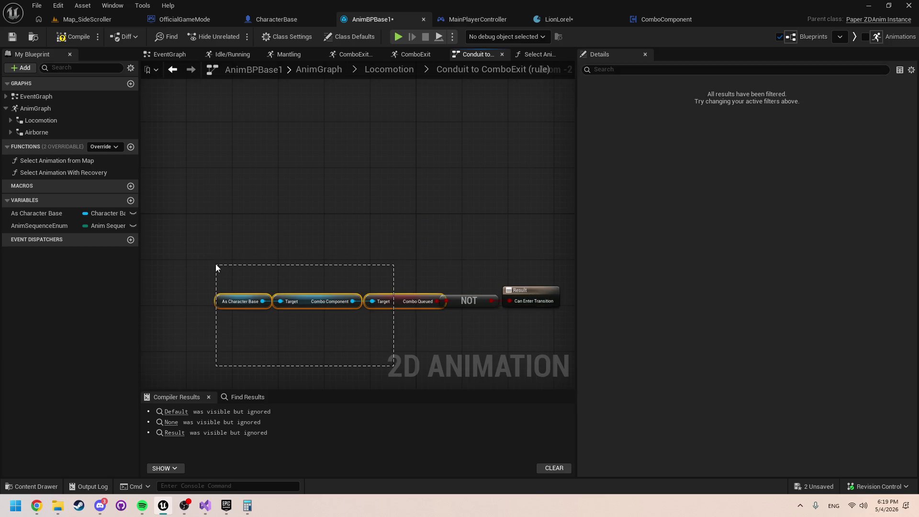
click(378, 68)
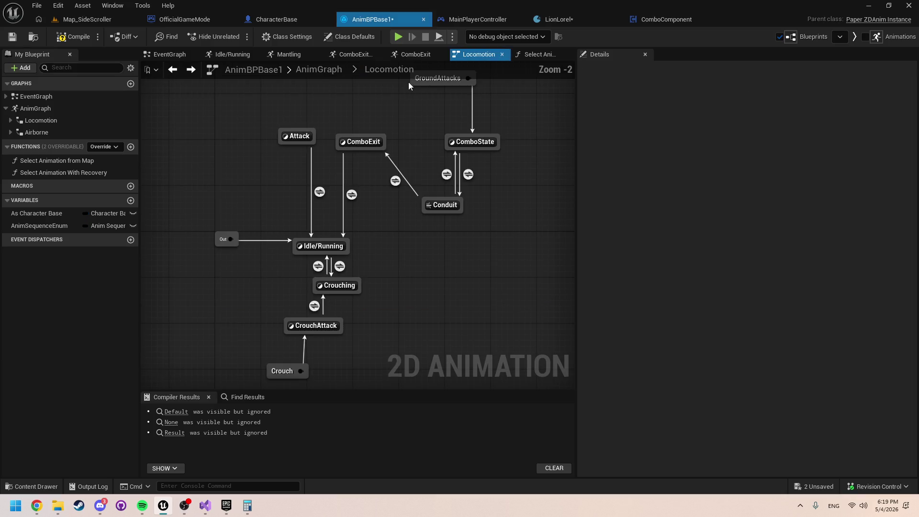
Step: In the Conduit→ComboState rule, AND the GroundAttack check into Can Enter Transition
double_click(447, 175)
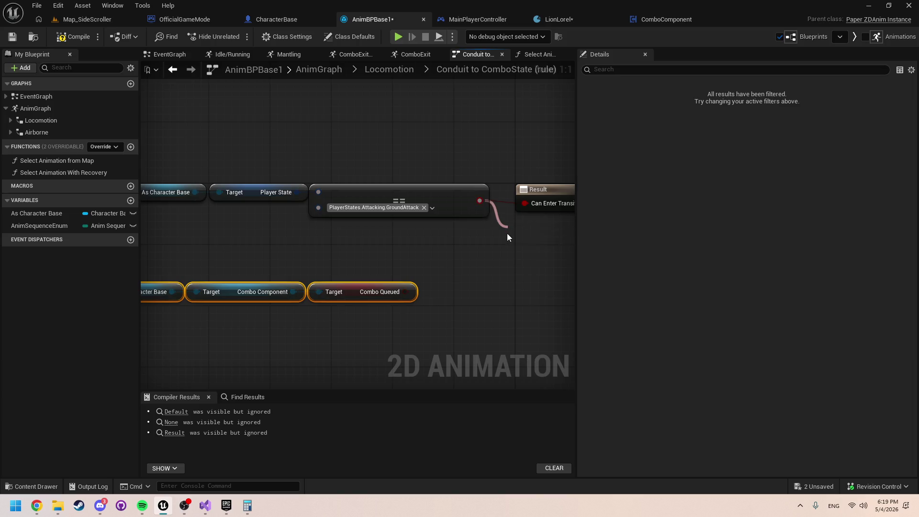
mouse_move(480, 200)
mouse_down()
mouse_move(507, 235)
mouse_move(458, 274)
mouse_move(405, 291)
mouse_up()
text(and)
key(Return)
drag(319, 252, 330, 228)
Step: Playtest the combo with Alt+P, pressing A in game, then stop with Escape
key(alt+p)
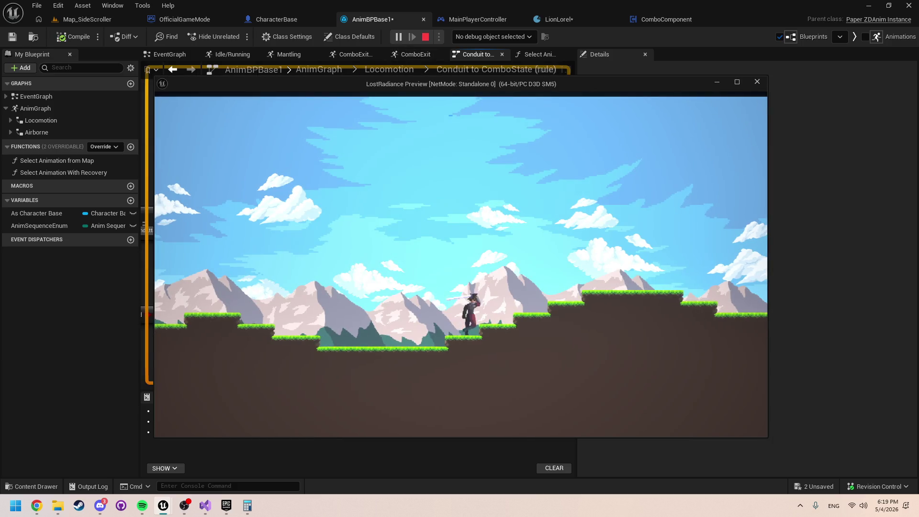
key(a)
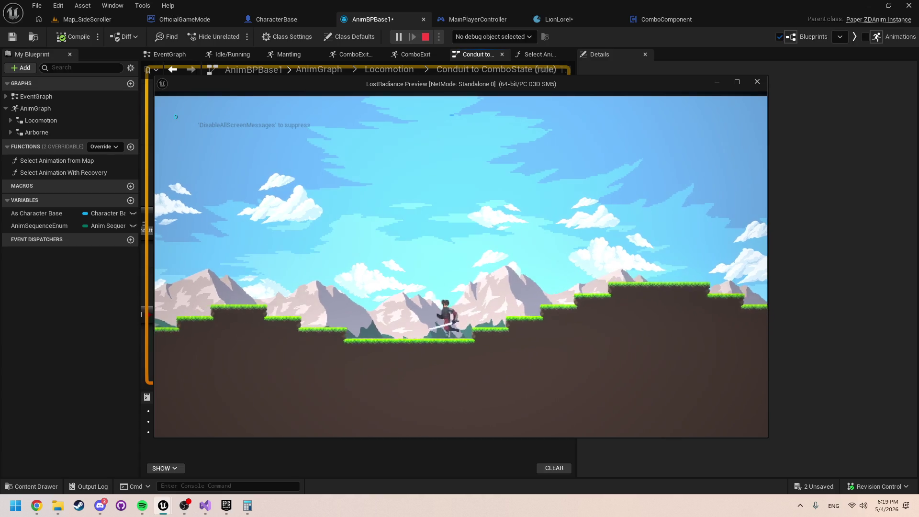
key(a)
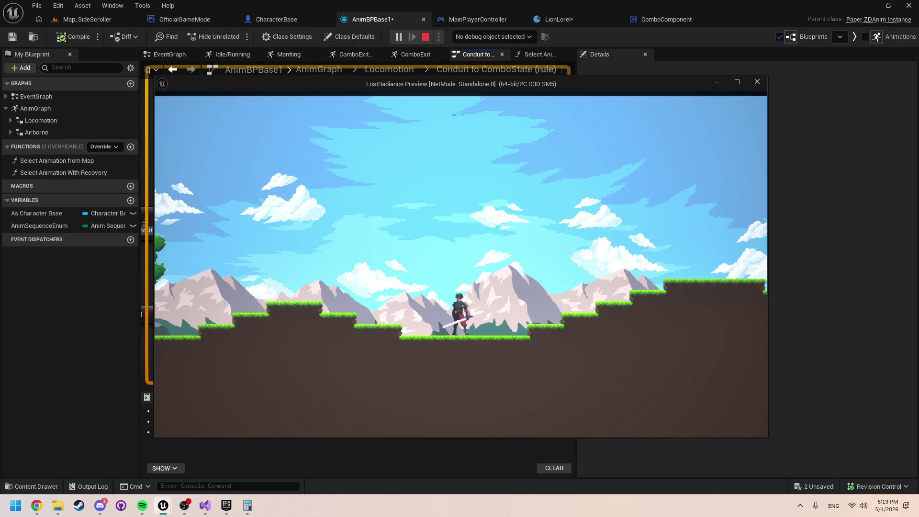
key(Escape)
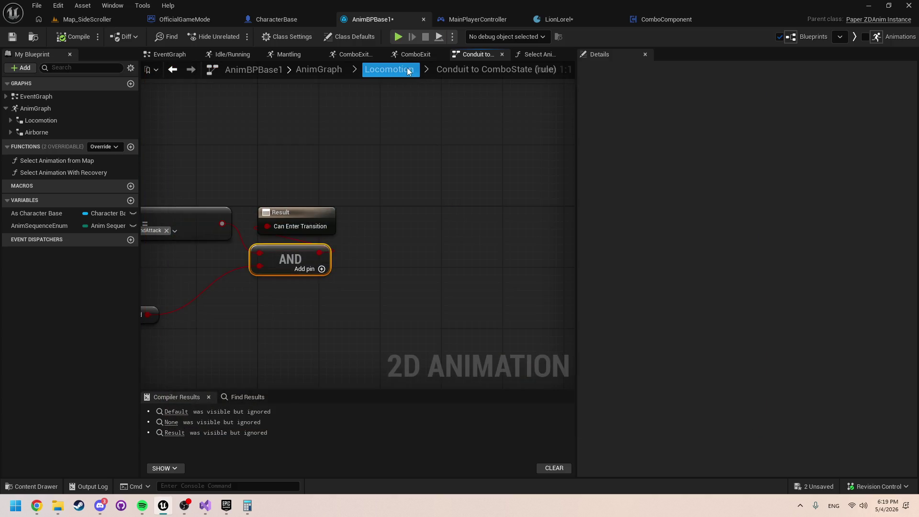
Step: Inspect ComboExit, then move ComboState and Conduit up-right and place GroundAttacks directly above ComboState
click(407, 69)
double_click(362, 142)
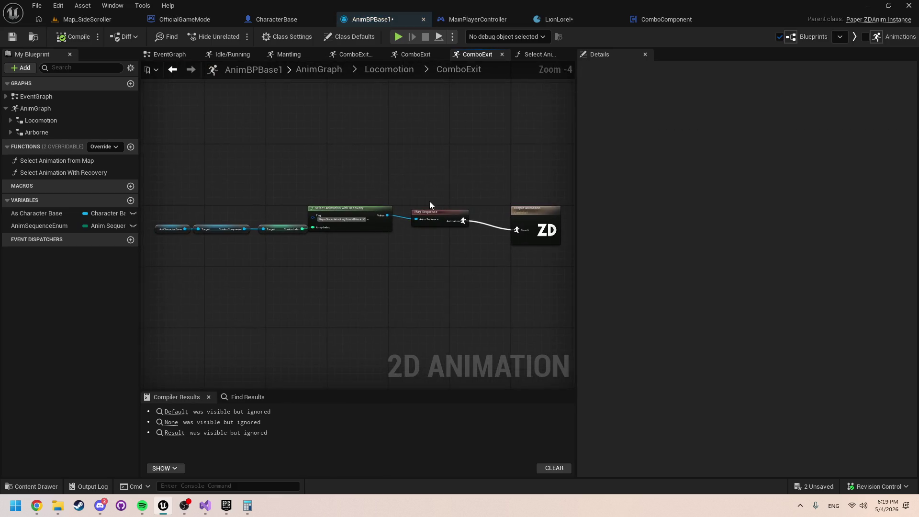
click(401, 69)
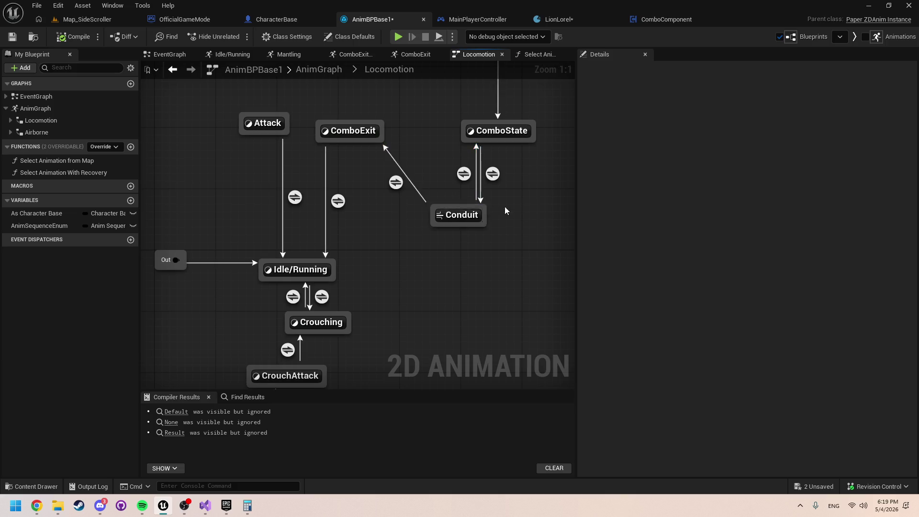
mouse_move(505, 206)
mouse_down()
mouse_move(385, 297)
mouse_move(331, 211)
mouse_up()
click(325, 126)
scroll(347, 134, down, 2)
drag(358, 273, 375, 204)
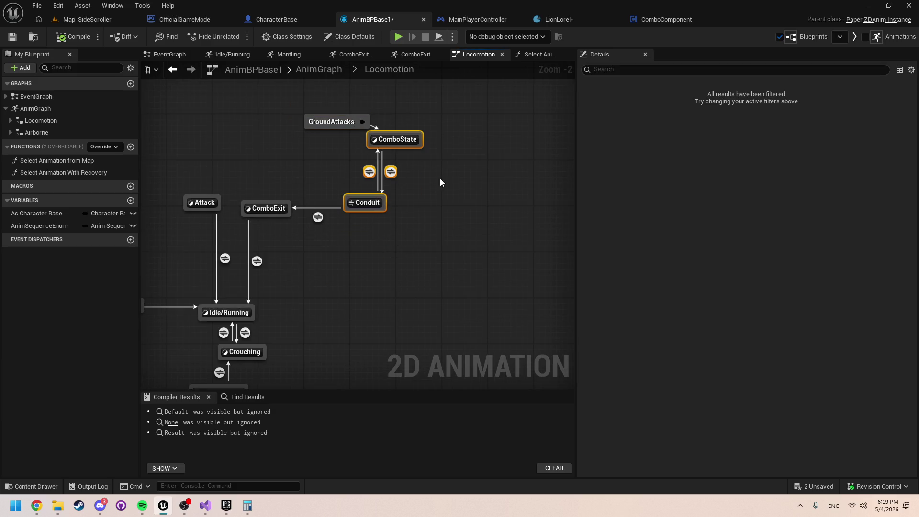
click(317, 112)
drag(317, 126, 366, 97)
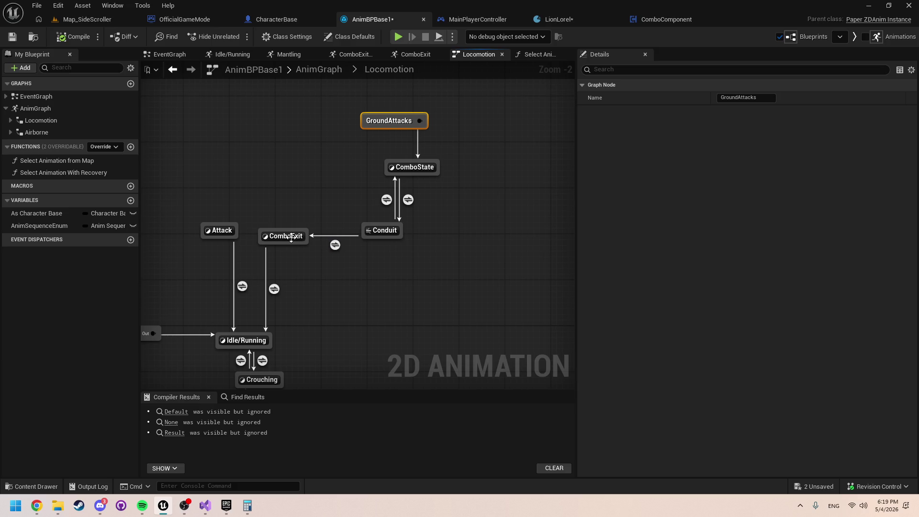
mouse_move(291, 237)
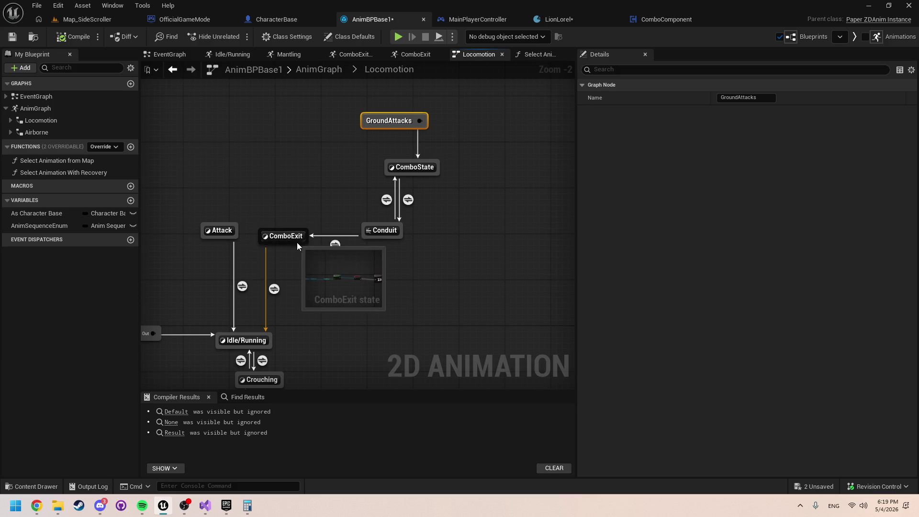
click(300, 236)
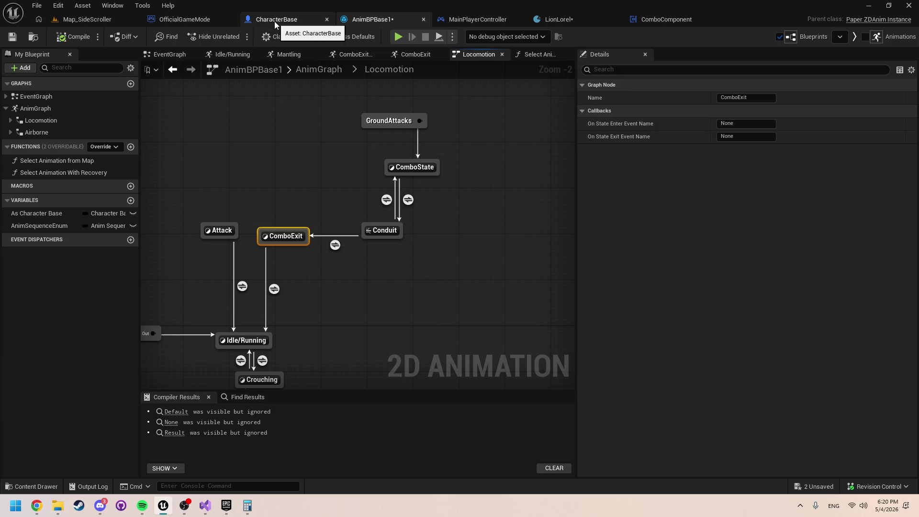
Step: Switch to the MainPlayerController blueprint and locate the Combo Function call
click(479, 18)
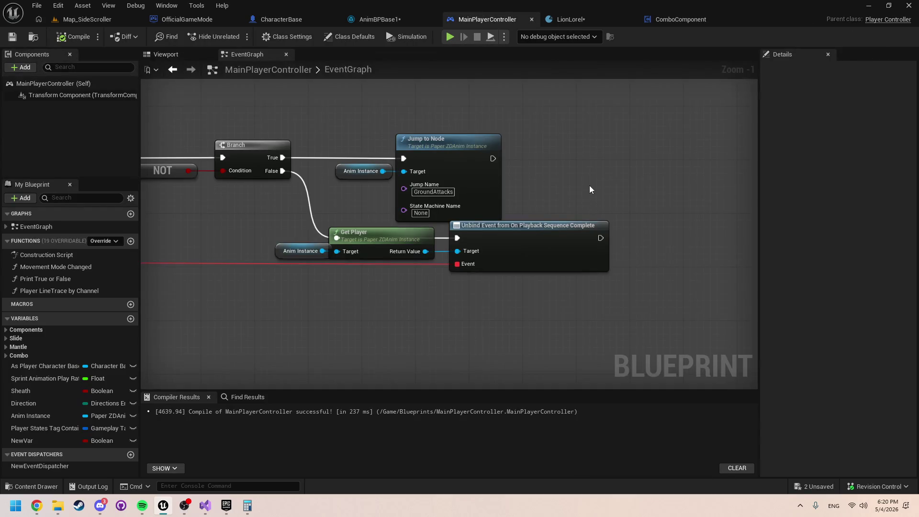
scroll(590, 186, down, 2)
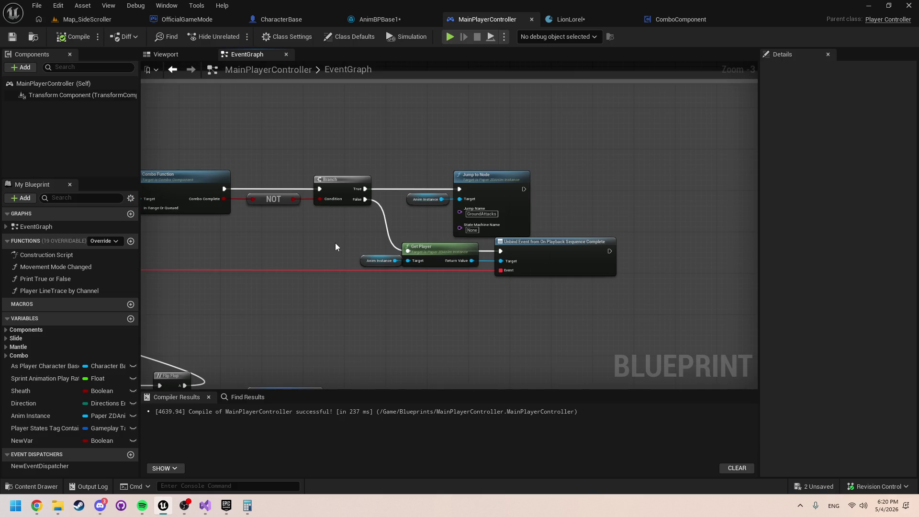
mouse_move(336, 247)
mouse_down()
mouse_move(343, 243)
mouse_move(360, 267)
mouse_up()
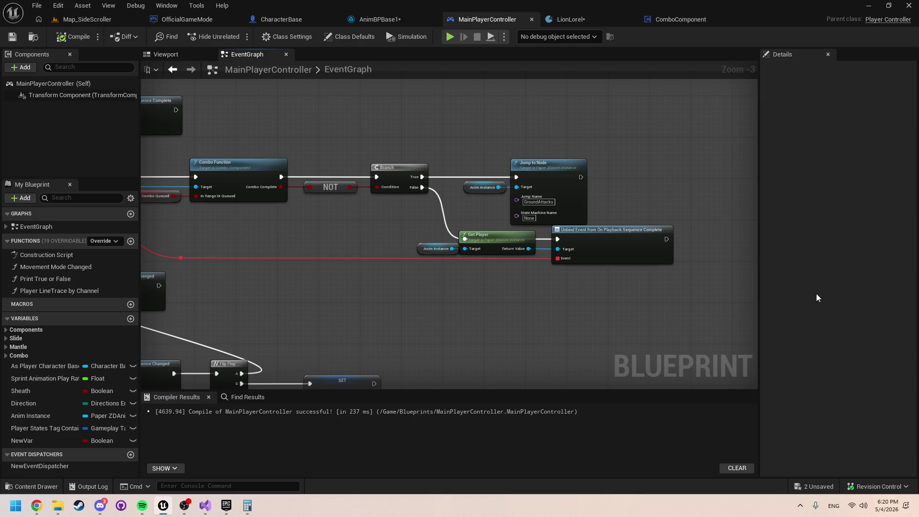
Step: Inspect ComboFunction's Combo Queued and Combo Index setters, then return to MainPlayerController's graph
double_click(220, 176)
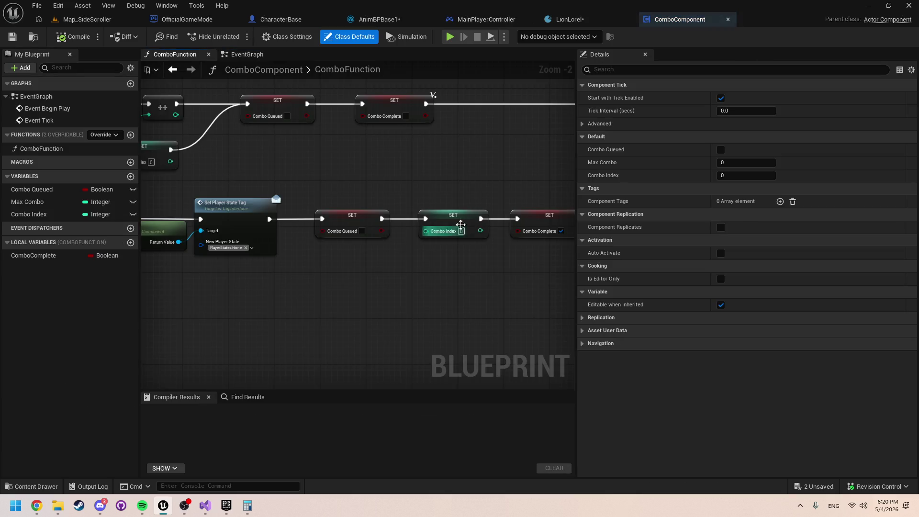
scroll(461, 224, down, 1)
mouse_move(303, 180)
mouse_down()
mouse_move(383, 211)
mouse_move(389, 196)
mouse_move(291, 186)
mouse_up()
drag(457, 218, 341, 278)
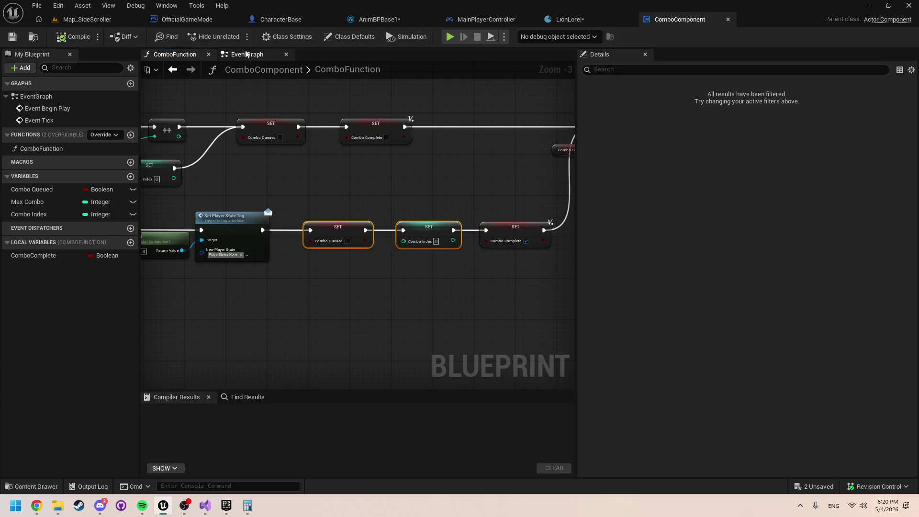
click(475, 25)
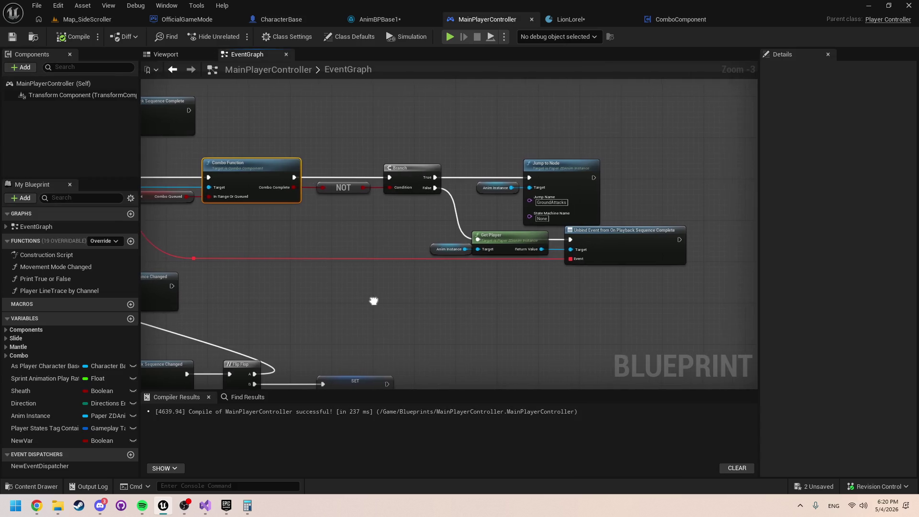
Step: Pan the MainPlayerController graph past the Unbind node and open ComboFunction from Combo Function
drag(373, 301, 374, 301)
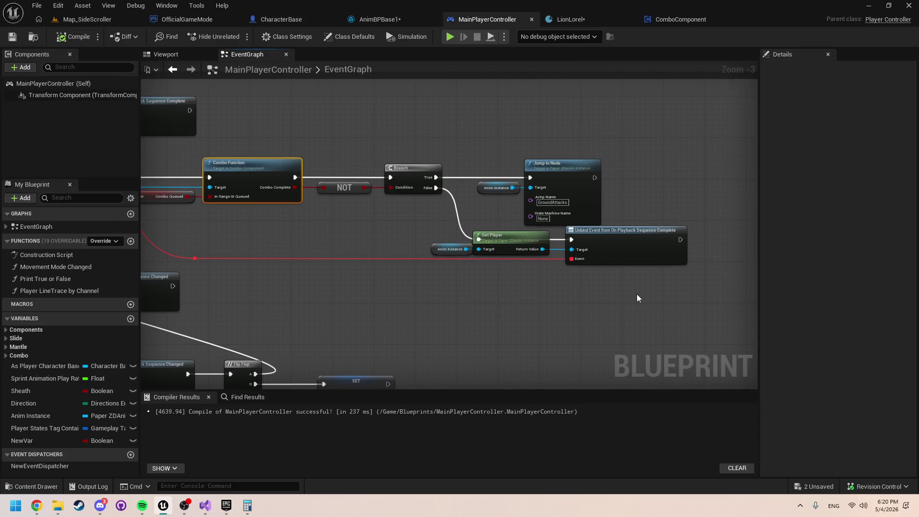
drag(639, 264, 553, 262)
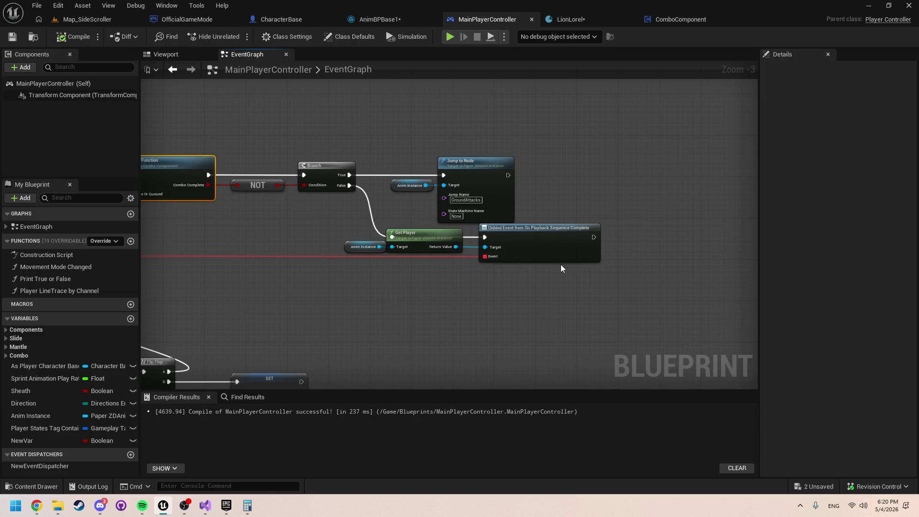
drag(581, 294, 495, 291)
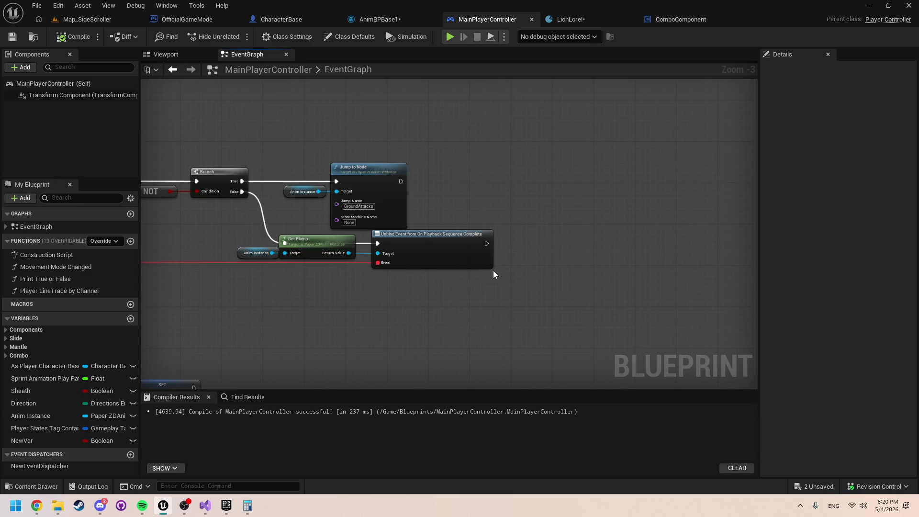
drag(494, 274, 494, 284)
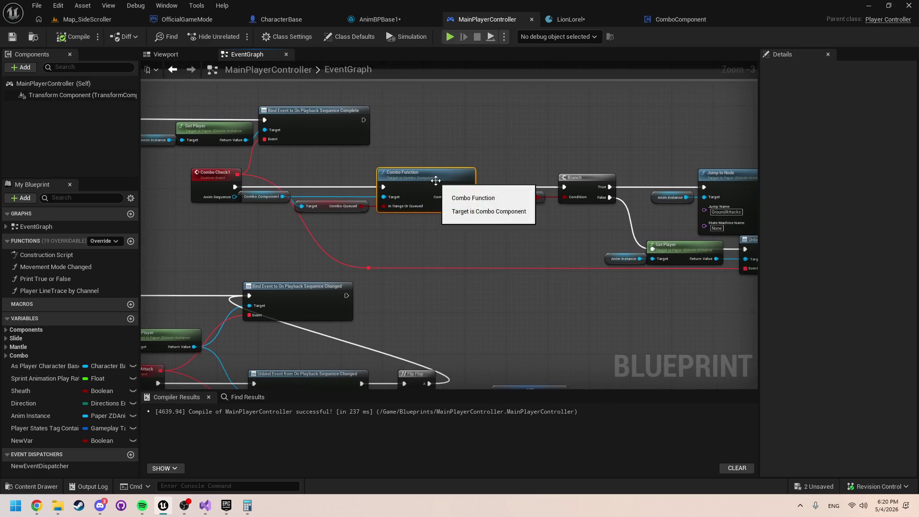
double_click(436, 185)
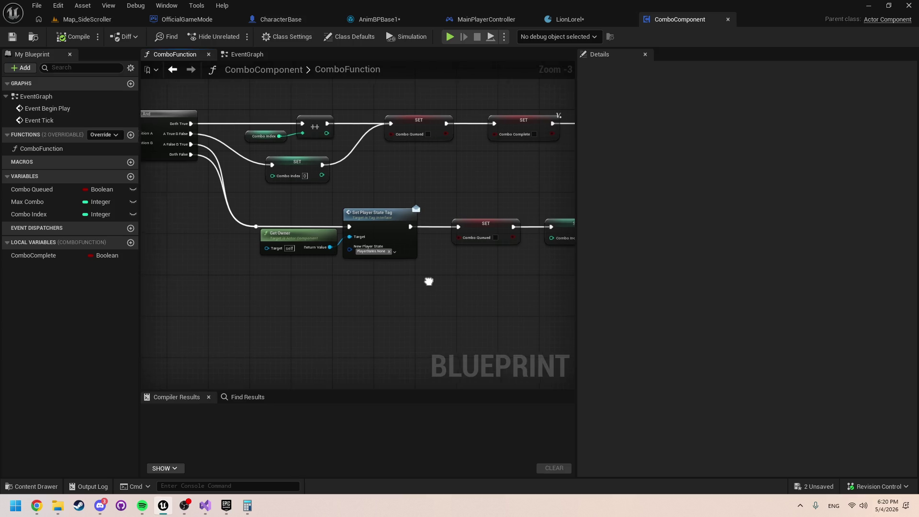
Step: Select and copy ComboFunction's Get Owner, Set Player State Tag and SET reset nodes
scroll(384, 268, up, 1)
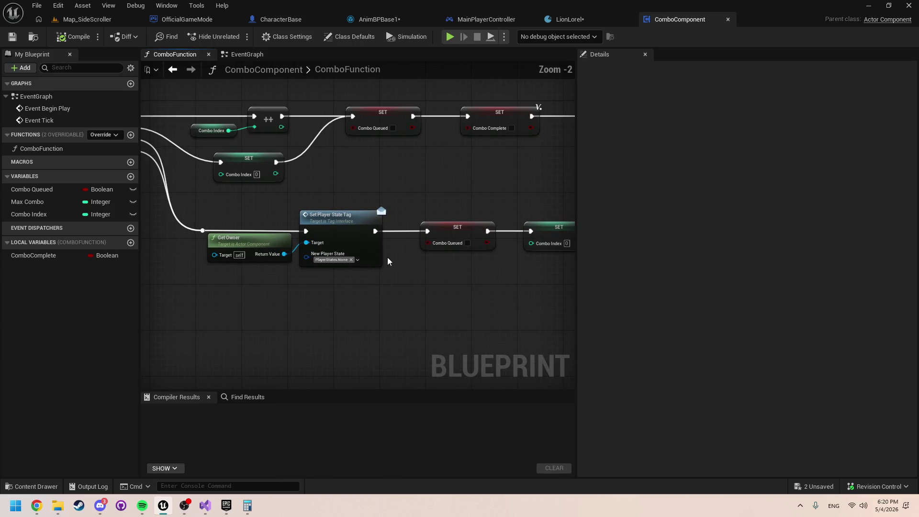
click(354, 240)
scroll(435, 295, down, 1)
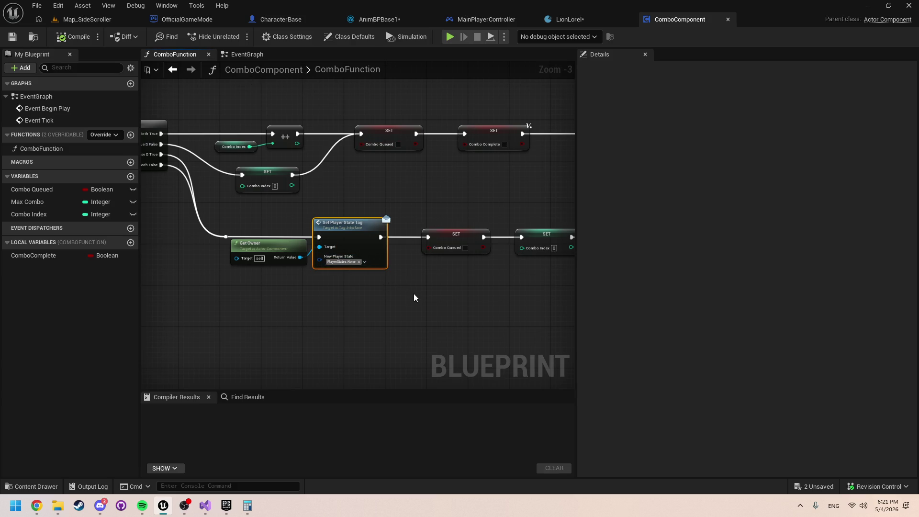
drag(415, 293, 345, 291)
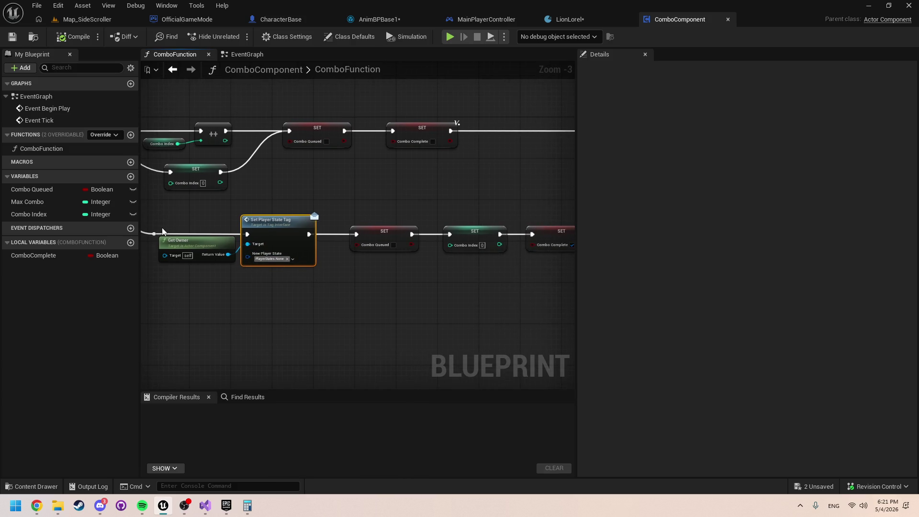
scroll(210, 207, down, 1)
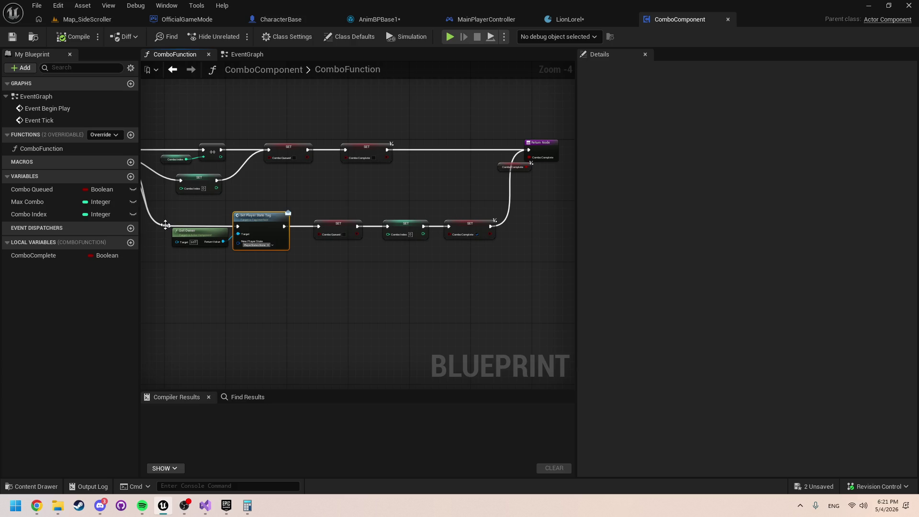
mouse_move(165, 225)
mouse_down()
mouse_move(458, 230)
mouse_move(449, 226)
mouse_up()
drag(391, 287, 191, 230)
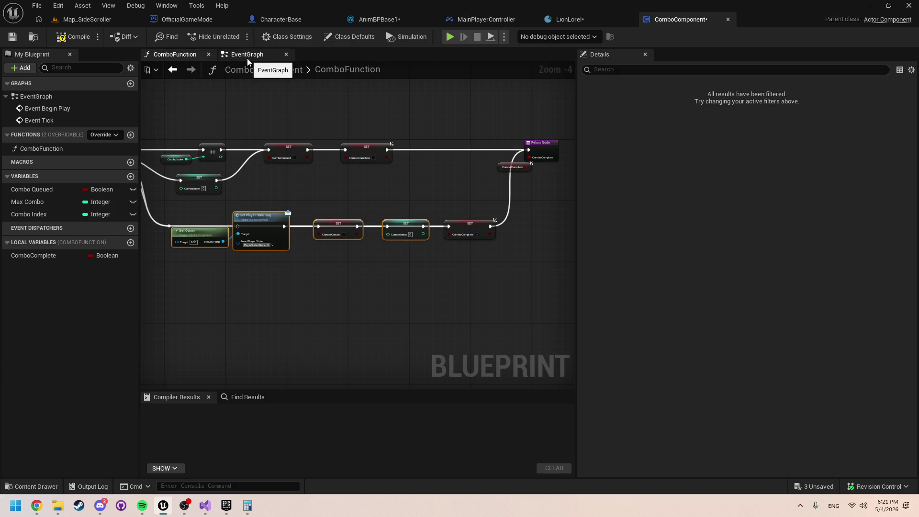
click(477, 21)
Step: Paste the reset nodes into MainPlayerController and delete the pasted SET Combo Queued/Combo Index copies
scroll(547, 282, up, 2)
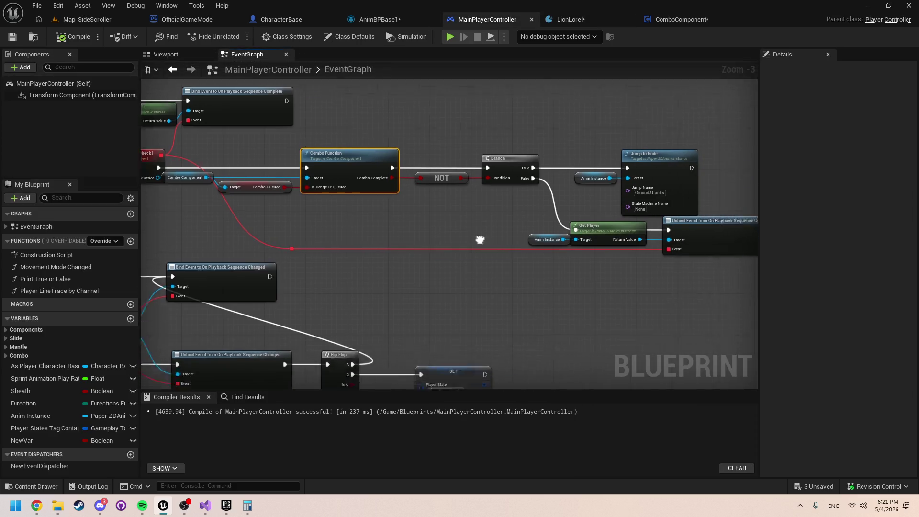
key(ctrl+v)
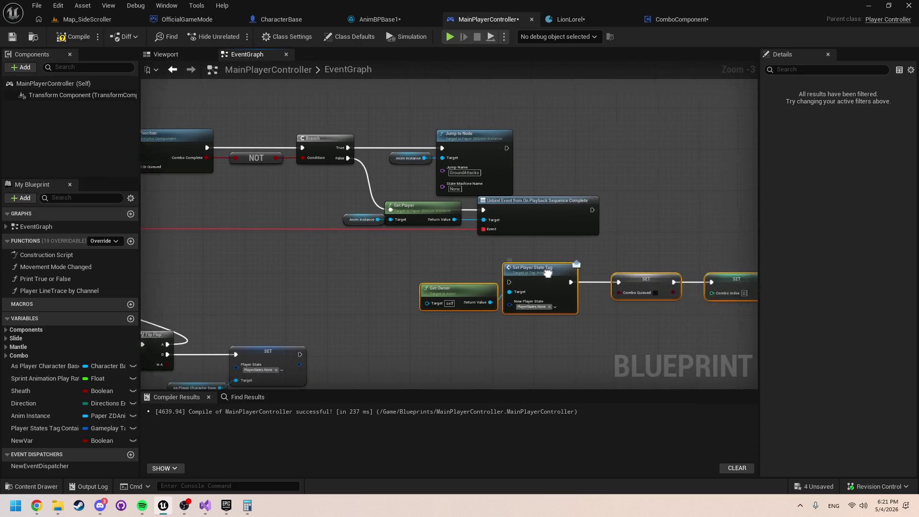
drag(321, 260, 705, 280)
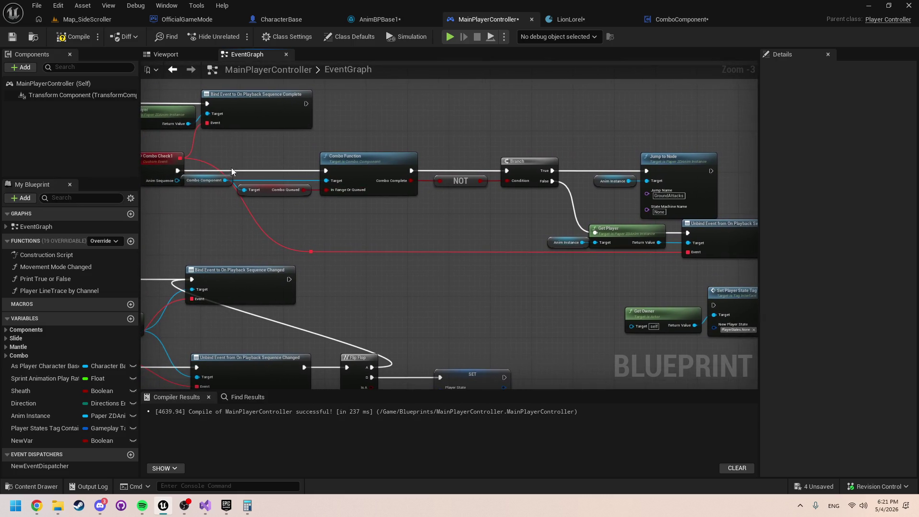
mouse_move(225, 181)
mouse_down()
mouse_move(757, 282)
mouse_move(749, 329)
mouse_move(689, 306)
mouse_up()
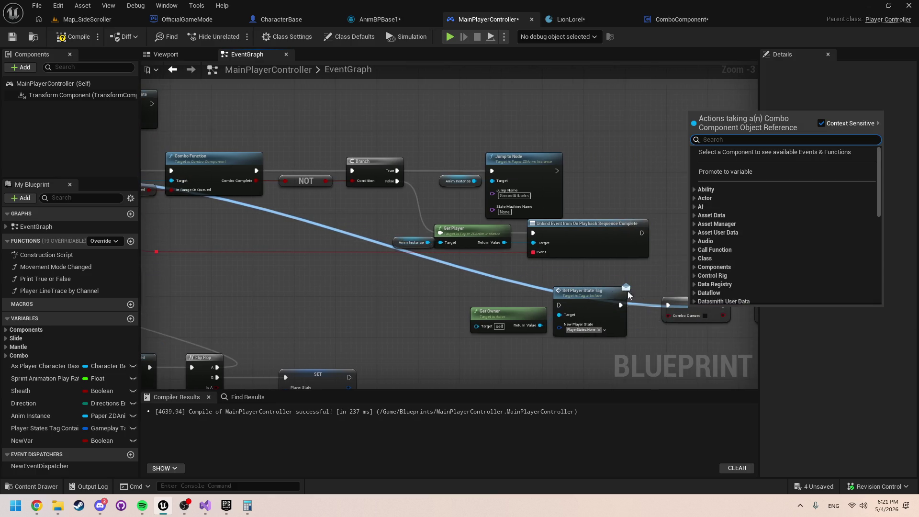
click(662, 337)
drag(614, 318, 540, 272)
key(Delete)
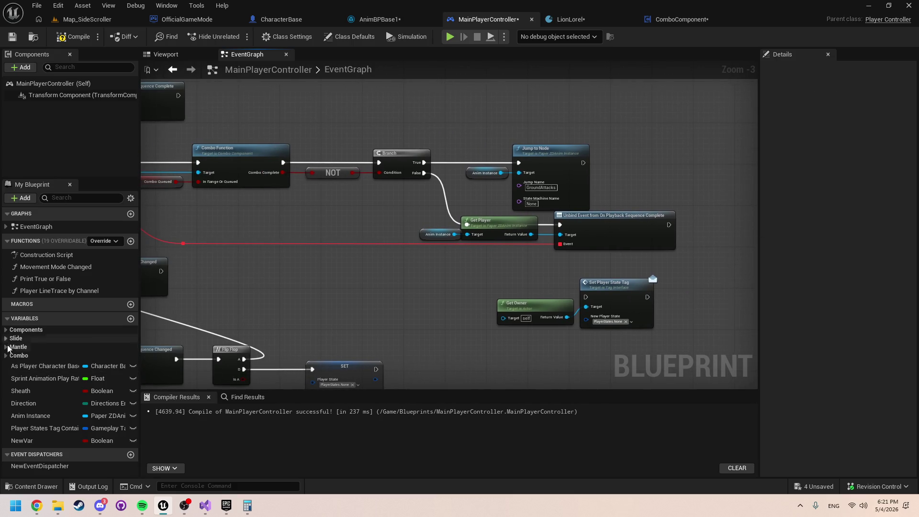
Step: Try deleting the Combo Index variable, cancelling the confirmation both times
click(6, 355)
click(33, 366)
key(Delete)
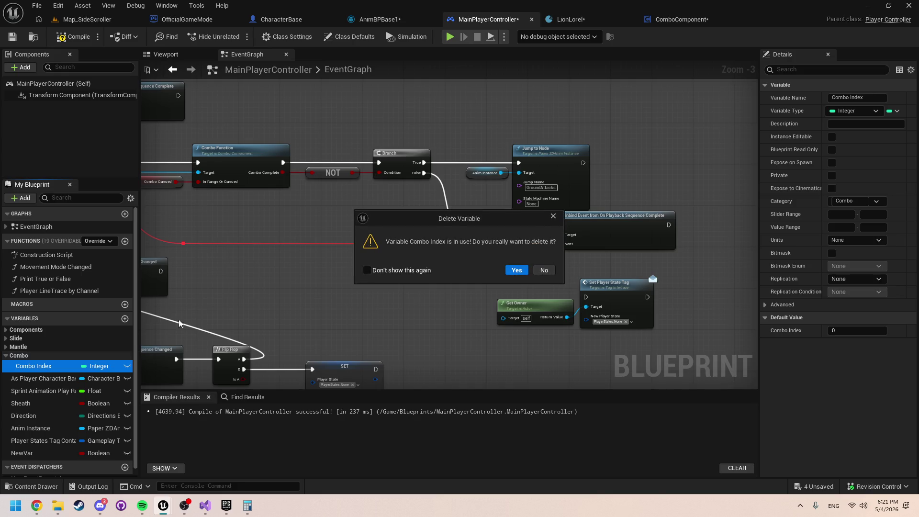
click(544, 270)
right_click(40, 369)
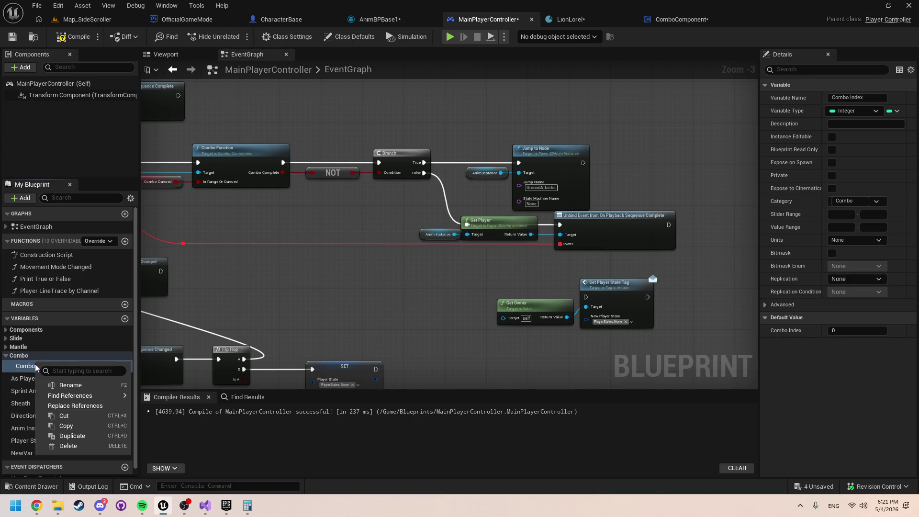
mouse_move(76, 397)
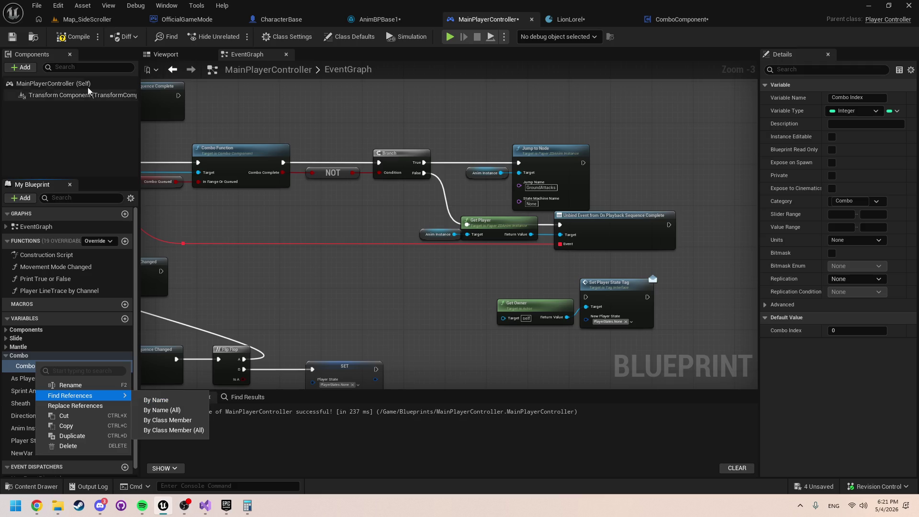
key(F7)
click(32, 376)
click(34, 368)
key(Delete)
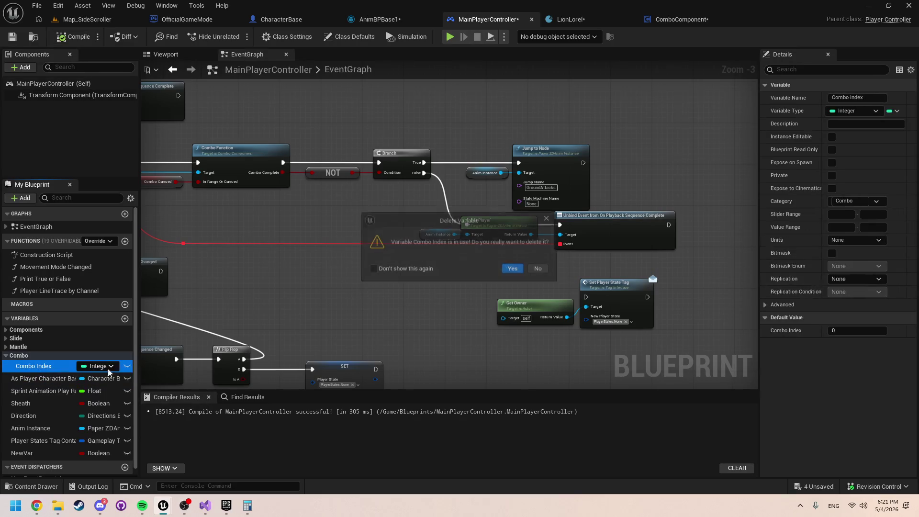
key(Escape)
Step: Find references to Combo Index, then decline deleting the variable once more
right_click(31, 372)
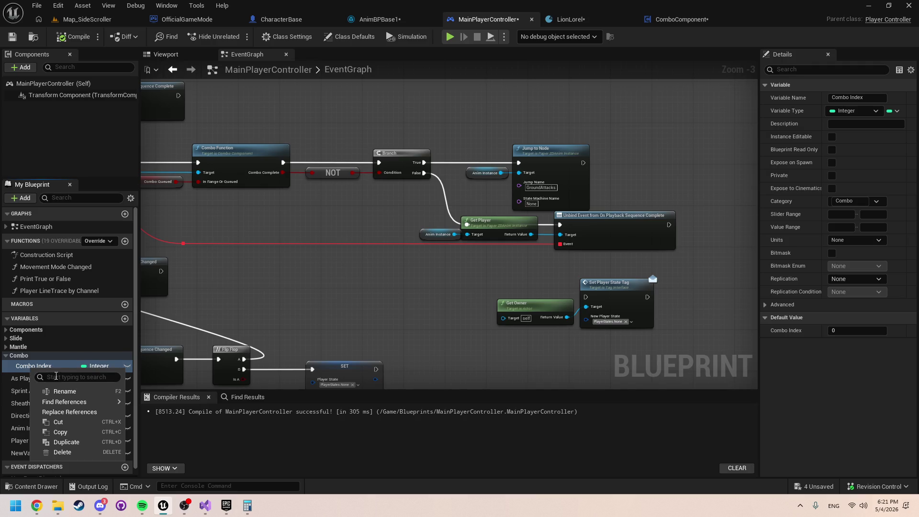
click(161, 412)
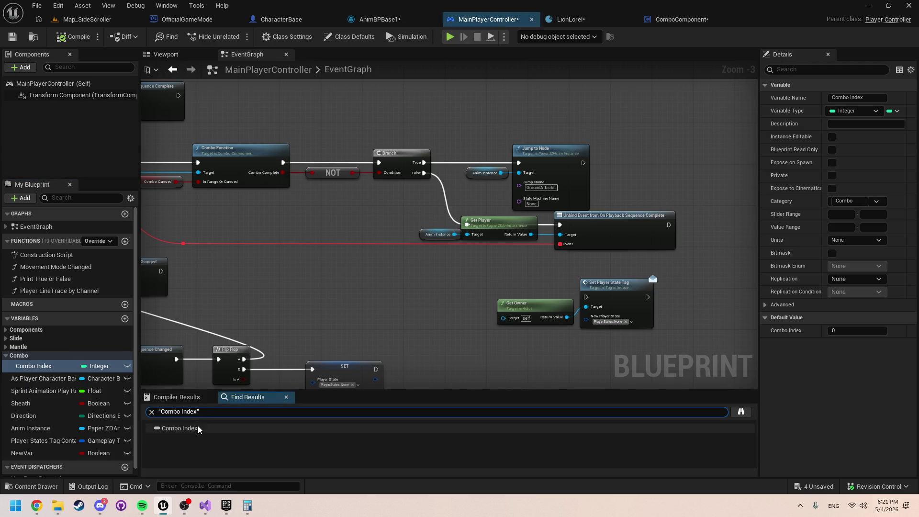
click(187, 427)
click(50, 367)
key(Delete)
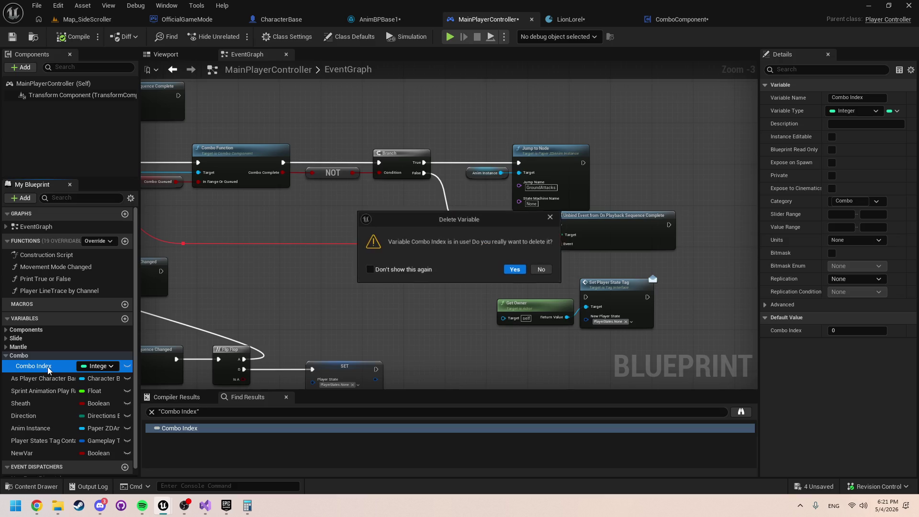
click(544, 270)
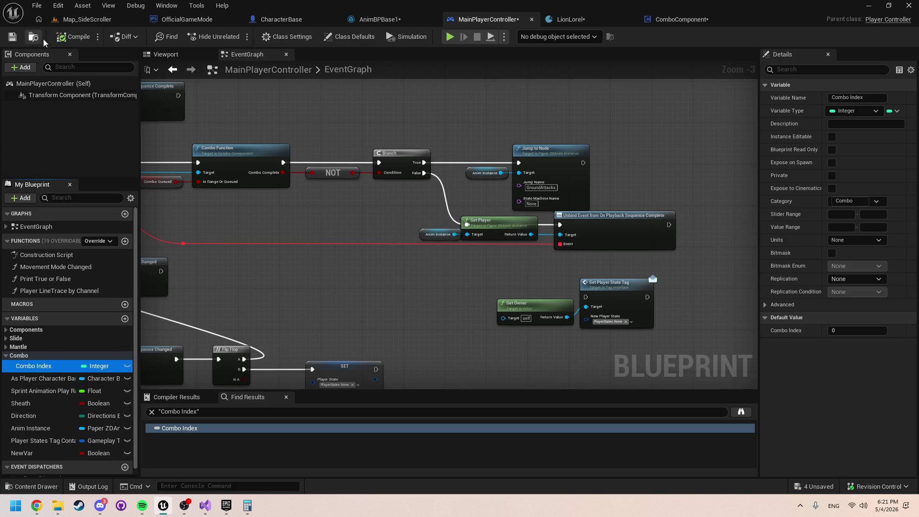
Step: Remove the pasted Get Owner and Set Player State Tag nodes from the graph
right_click(341, 273)
mouse_move(341, 273)
mouse_down()
mouse_move(328, 269)
mouse_move(636, 324)
mouse_move(381, 260)
mouse_move(754, 184)
mouse_move(483, 177)
mouse_move(457, 208)
mouse_move(450, 239)
mouse_move(429, 238)
mouse_up()
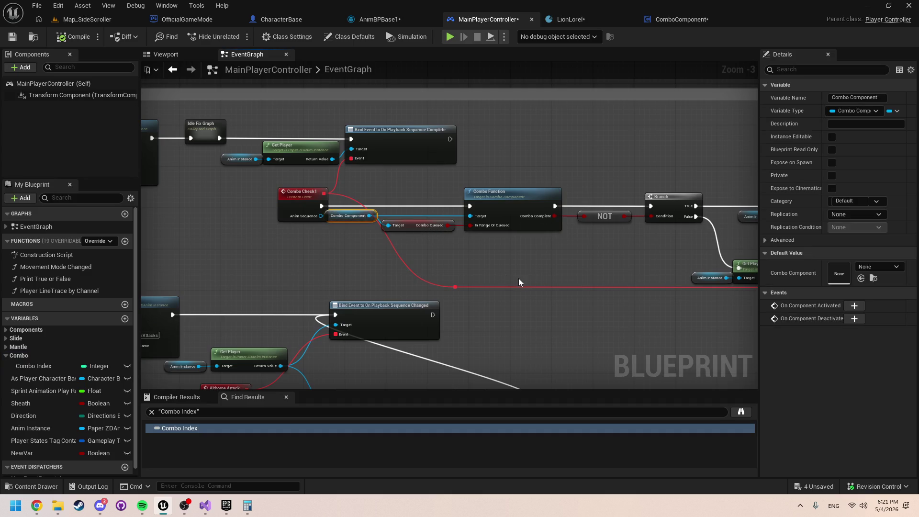
mouse_move(518, 278)
mouse_down()
mouse_move(431, 269)
mouse_move(503, 301)
mouse_move(383, 256)
mouse_up()
key(Delete)
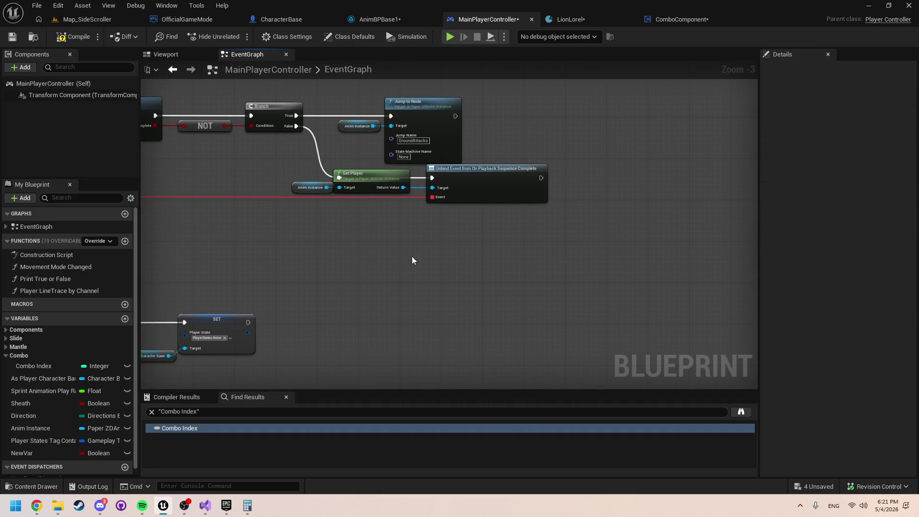
Step: Add SET Combo Queued and SET Combo Index off Combo Component and chain their execution
key(ctrl+v)
drag(501, 247, 538, 255)
text(set c)
text(om)
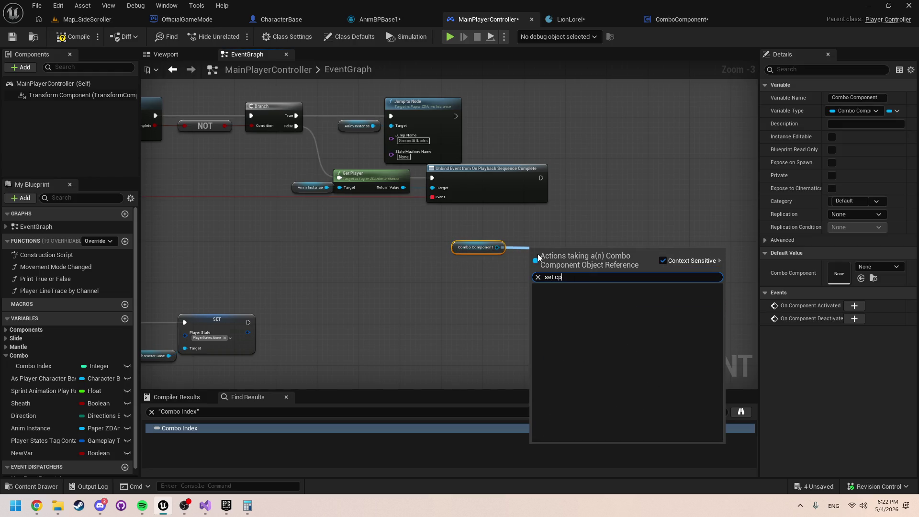
text(bo)
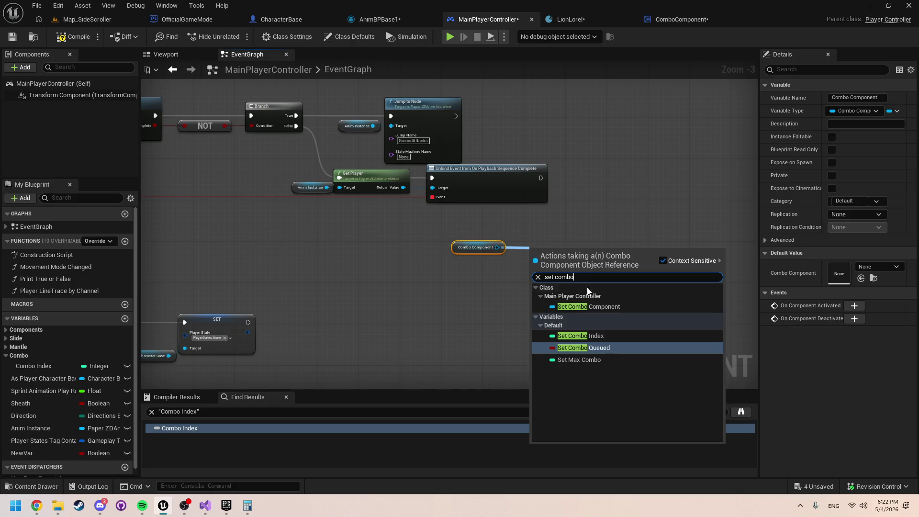
click(616, 348)
drag(500, 247, 562, 240)
text(set combo)
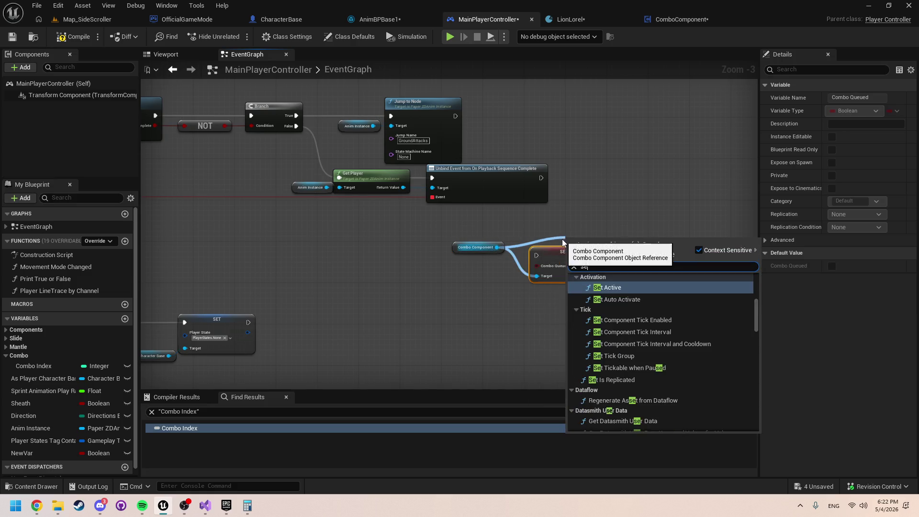
key(Up)
key(Return)
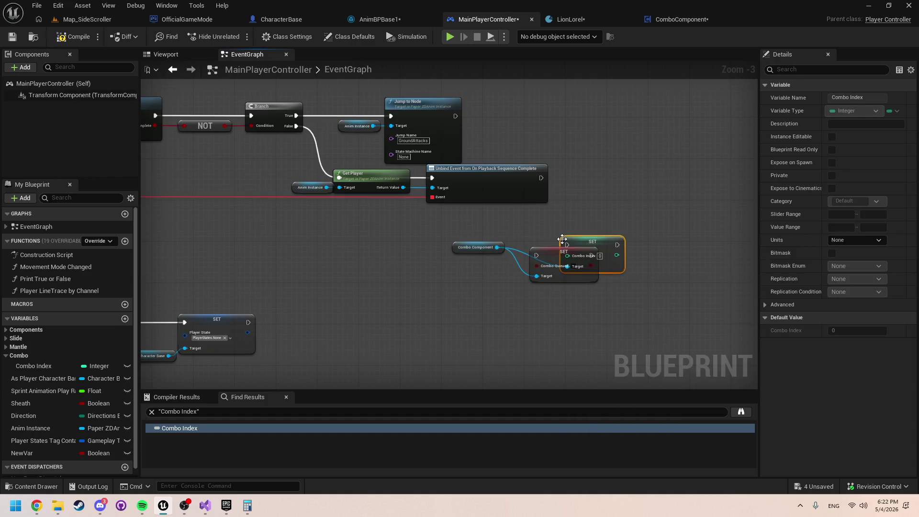
drag(589, 267, 647, 273)
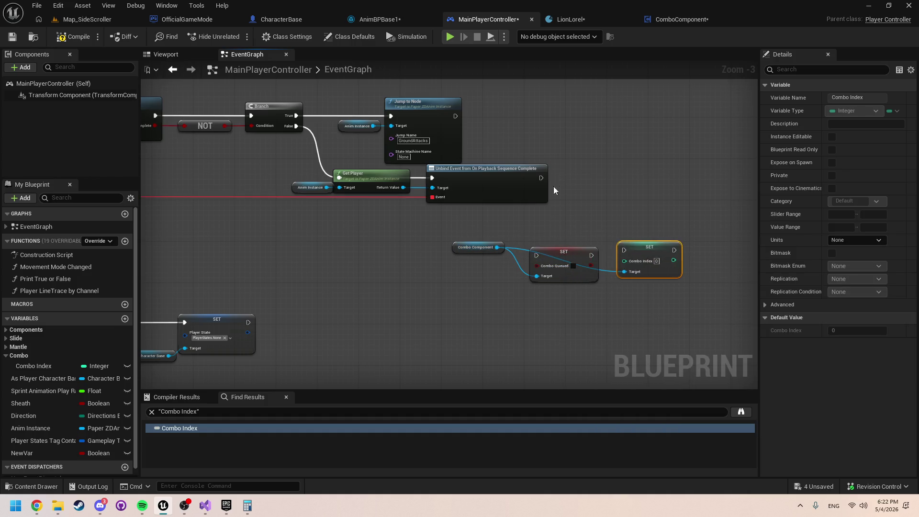
drag(592, 255, 626, 250)
drag(541, 178, 536, 255)
Step: Select the As Player Character Base node and attempt deleting the Player States Tag Container variable
drag(590, 216, 456, 227)
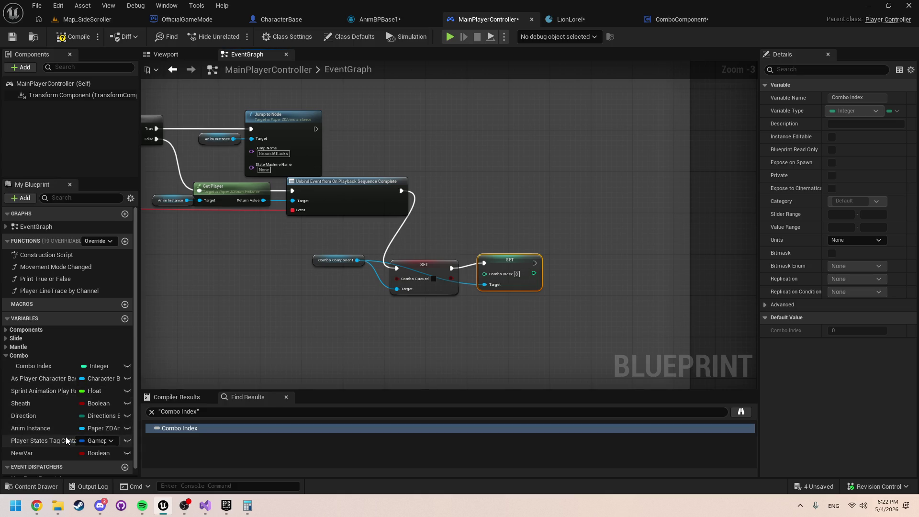
mouse_move(221, 289)
mouse_down()
mouse_move(382, 275)
mouse_move(444, 225)
mouse_move(407, 310)
mouse_move(369, 297)
mouse_up()
click(376, 287)
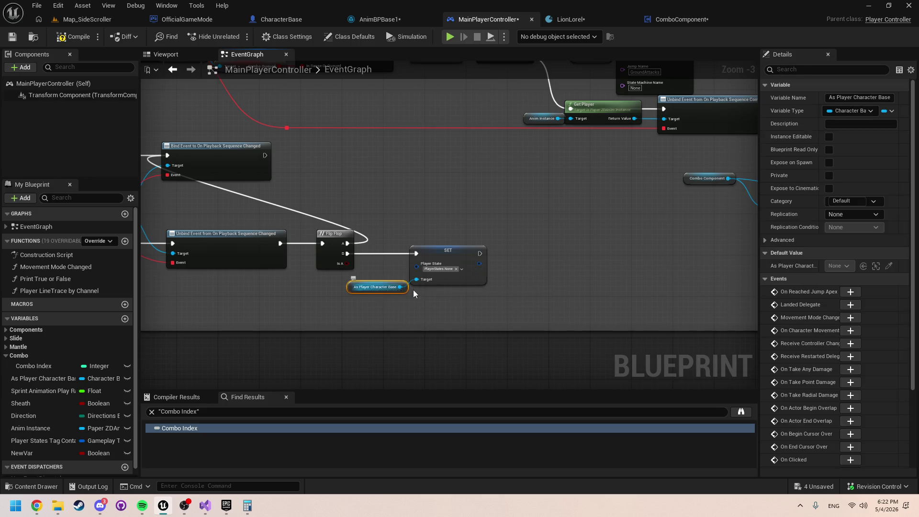
drag(646, 240, 519, 238)
click(43, 440)
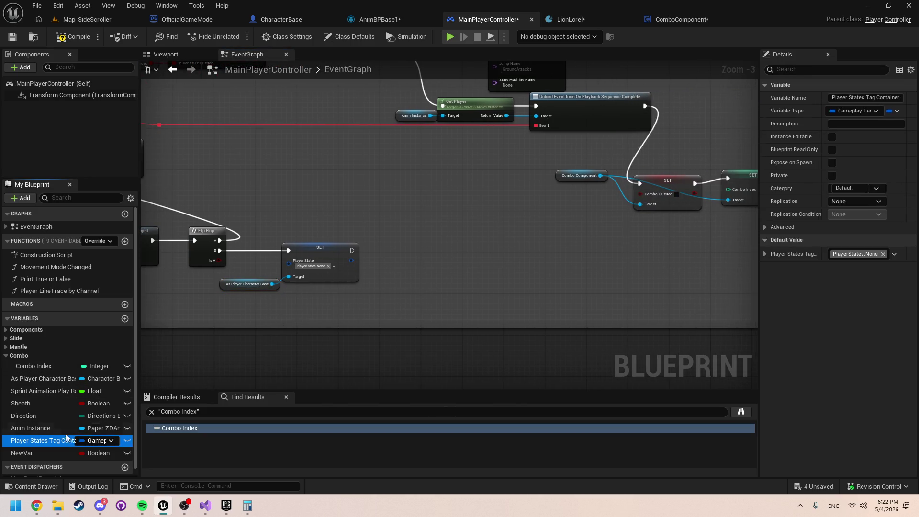
key(Delete)
click(537, 270)
drag(533, 301, 430, 304)
Step: Add Set Player State set to PlayerStates.None on As Player Character Base, wired after SET Combo Index
key(ctrl+v)
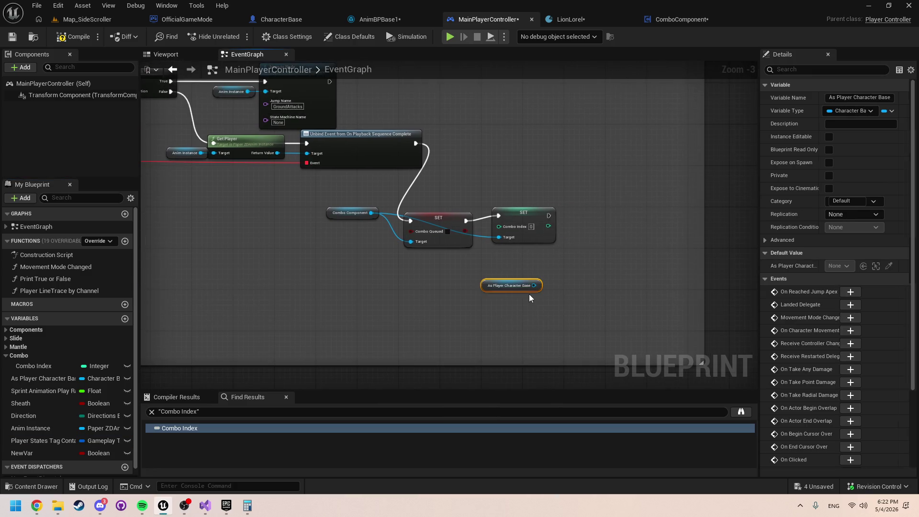
drag(534, 285, 584, 280)
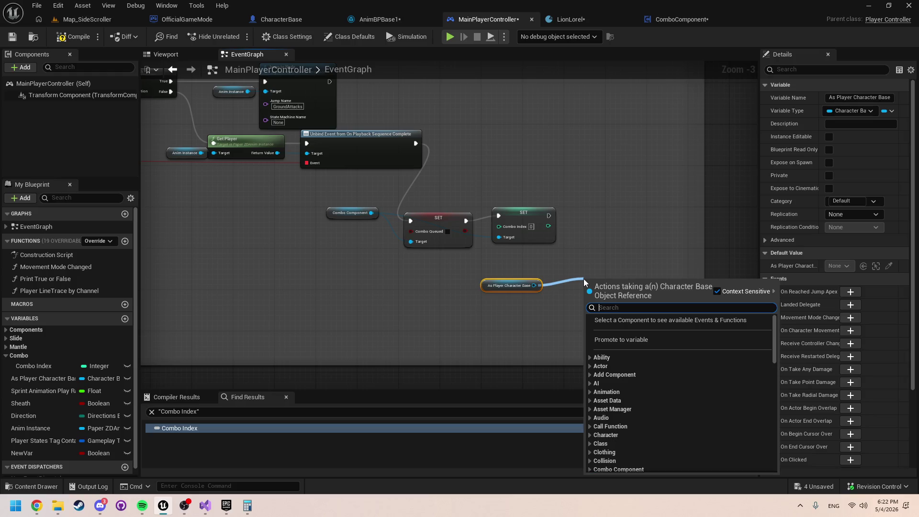
text(set player)
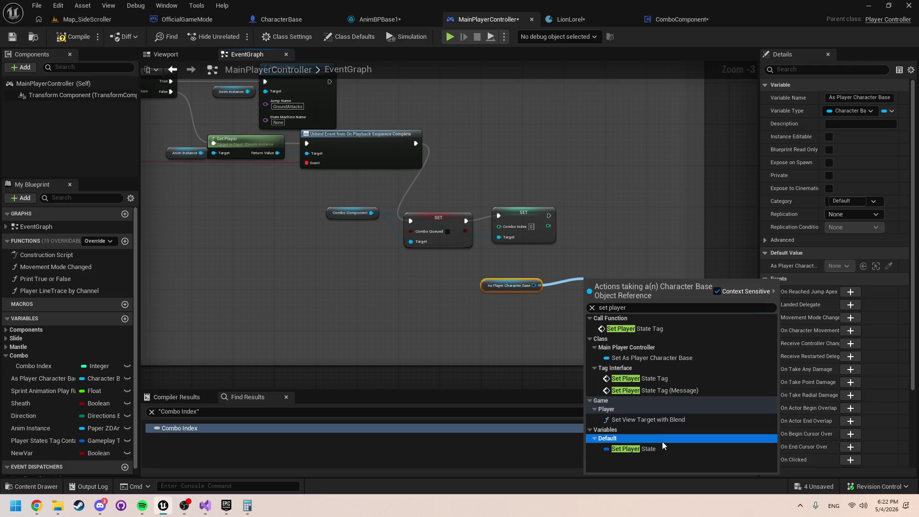
click(662, 448)
click(628, 293)
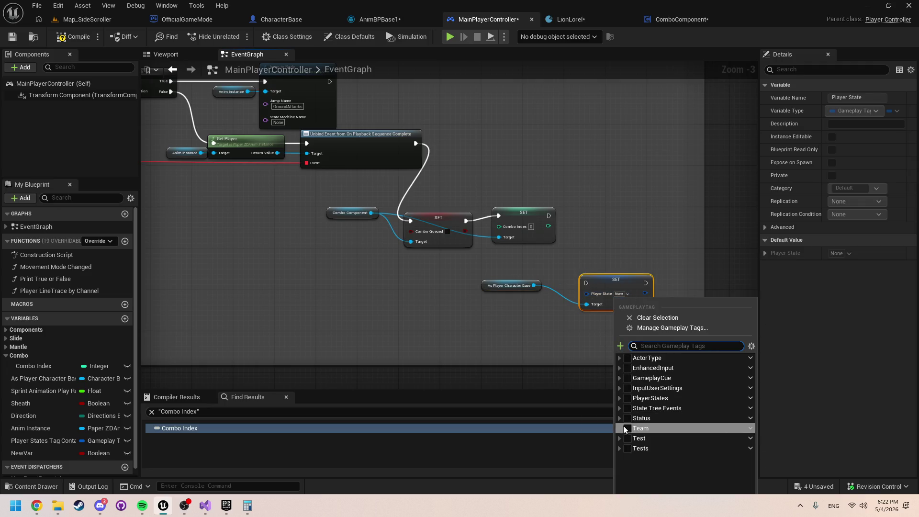
click(621, 398)
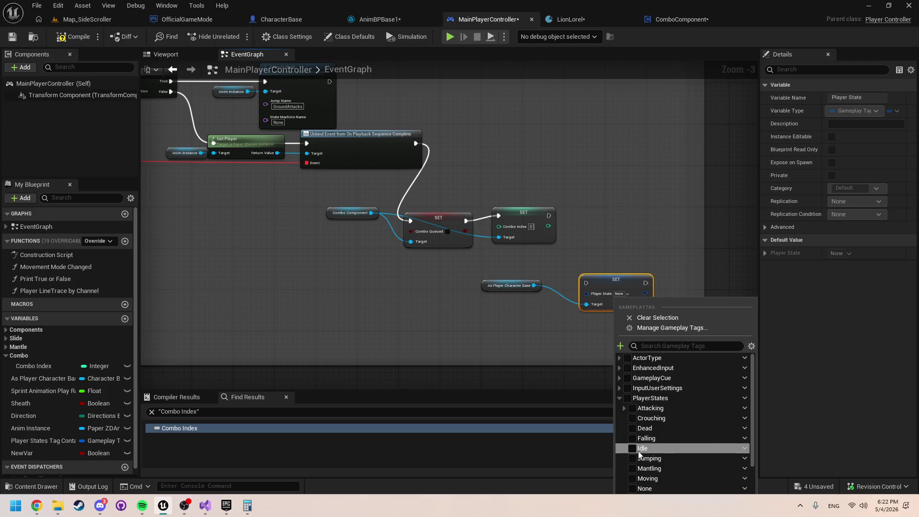
scroll(644, 447, down, 3)
click(634, 444)
click(519, 316)
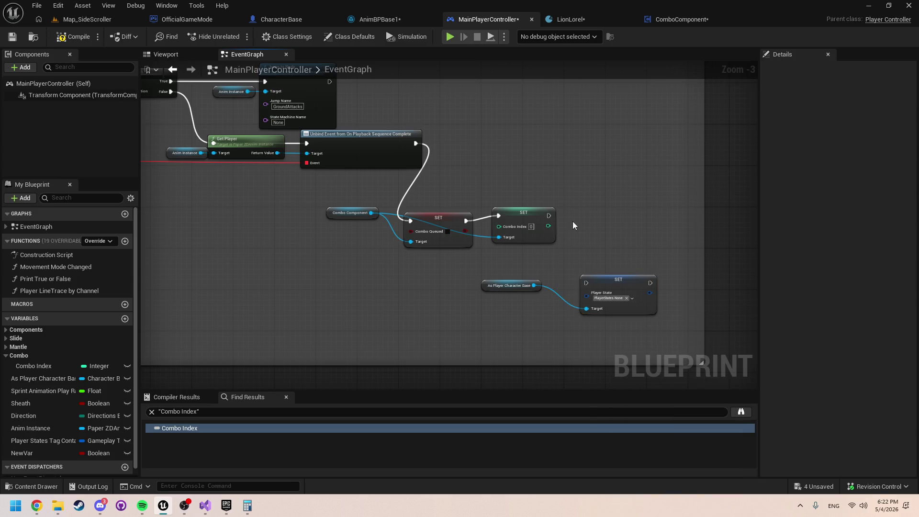
mouse_move(548, 216)
mouse_down()
mouse_move(613, 280)
mouse_move(587, 283)
mouse_up()
drag(469, 246, 535, 221)
drag(535, 220, 529, 226)
mouse_move(582, 214)
mouse_down()
mouse_move(536, 224)
mouse_move(483, 254)
mouse_up()
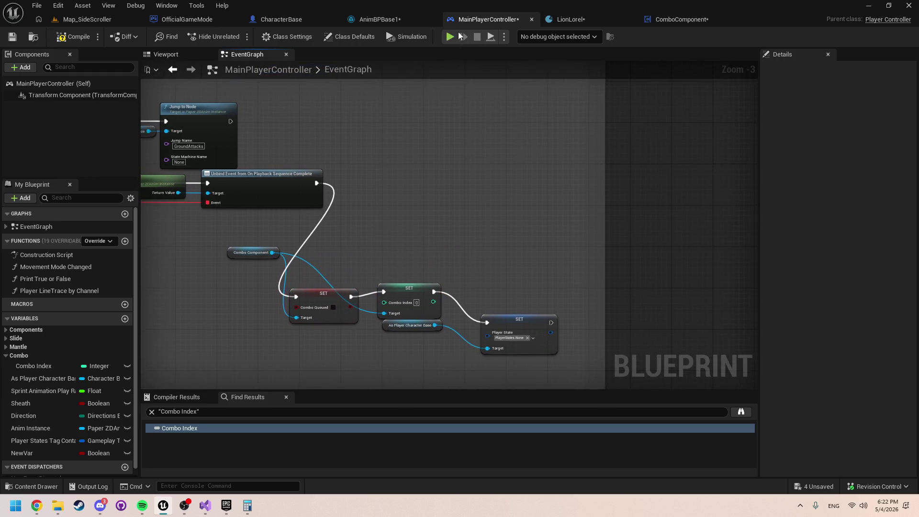
Step: Playtest, then delete SET Combo Queued and wire Unbind Event directly into SET Combo Index
key(alt+p)
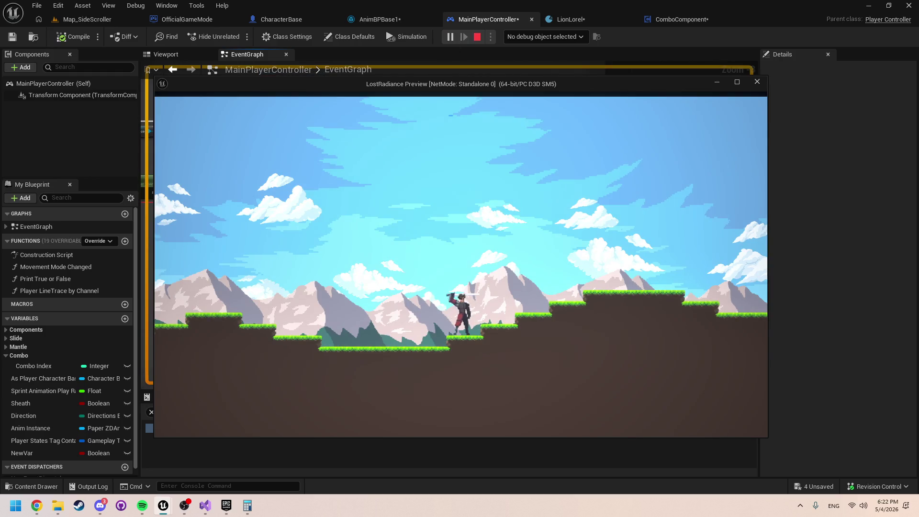
key(Escape)
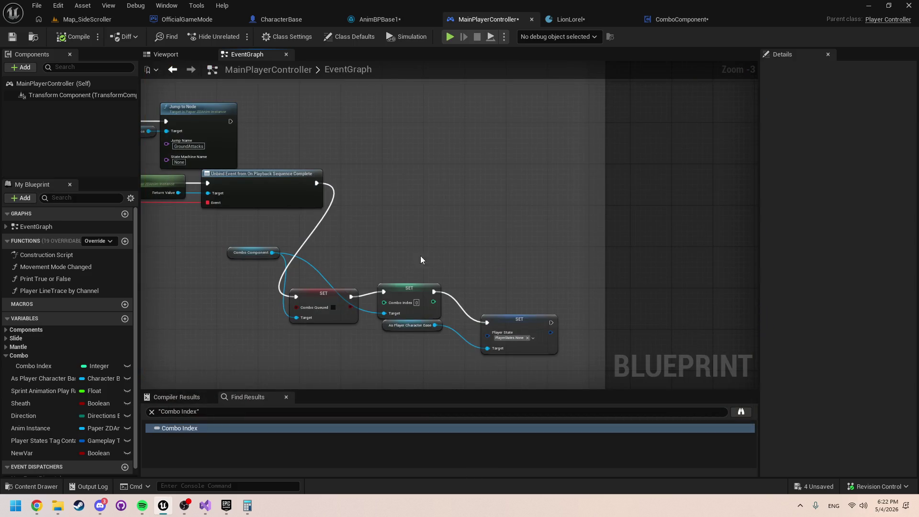
click(329, 295)
key(Delete)
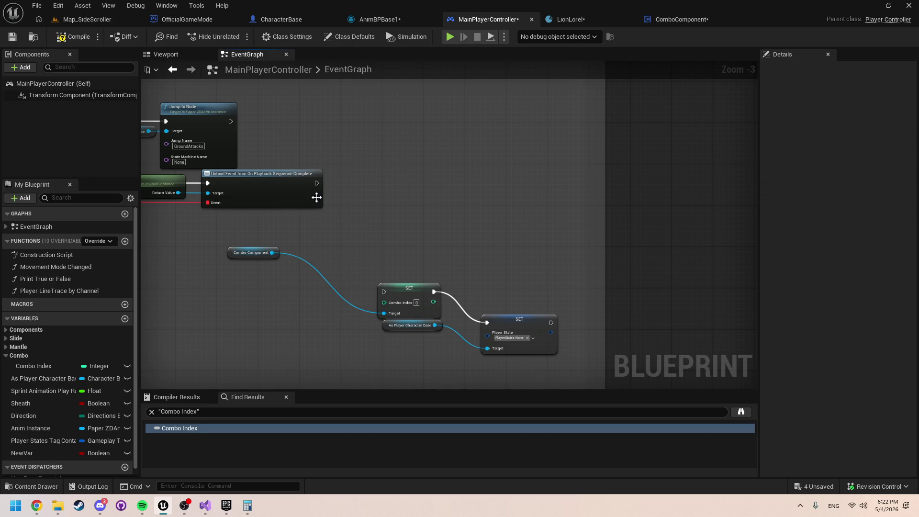
drag(317, 183, 384, 292)
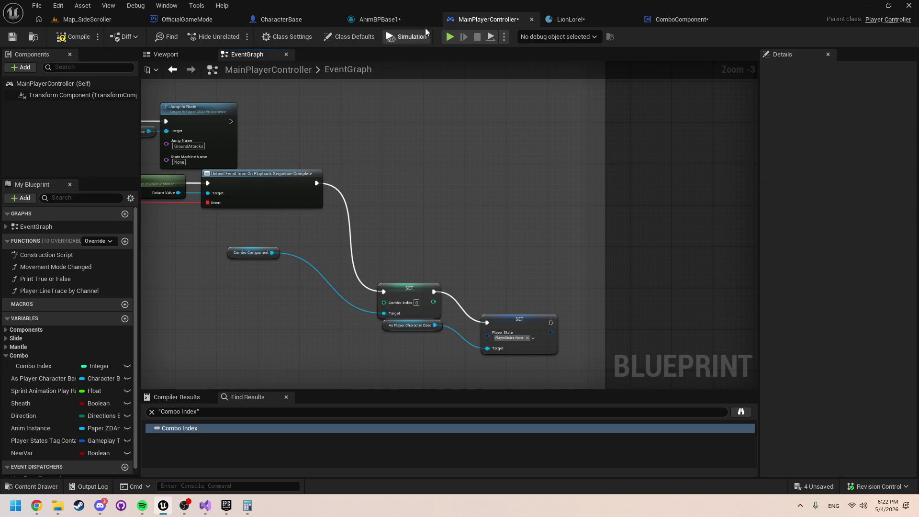
click(380, 21)
Step: In ComboFunction, move Set Player State Tag and Get Owner down, wire the reroute to SET Combo Queued, and save all
click(484, 19)
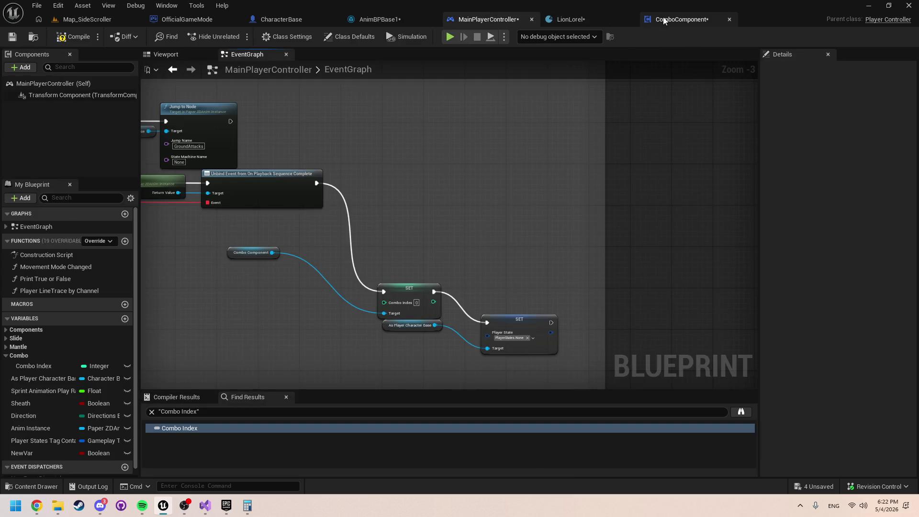
click(665, 20)
scroll(240, 225, up, 5)
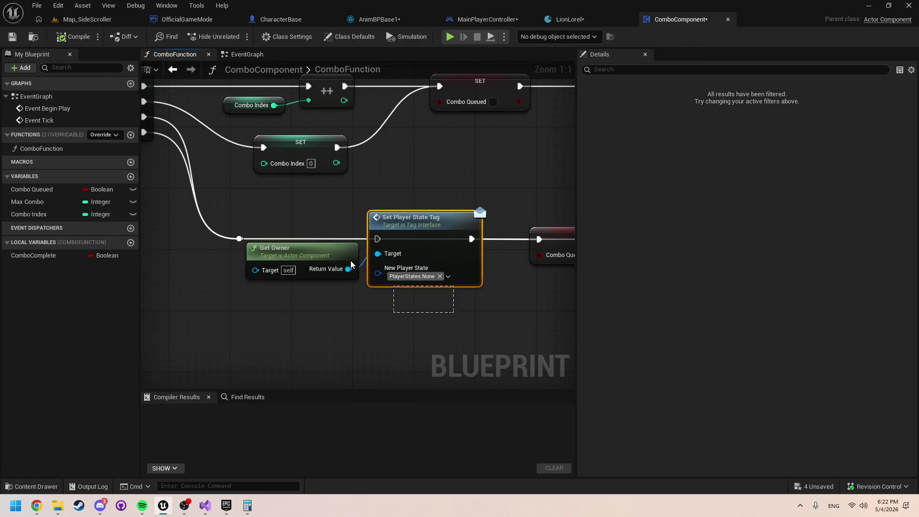
ctrl+click(352, 265)
drag(440, 232, 432, 309)
mouse_move(239, 239)
mouse_down()
mouse_move(492, 247)
mouse_move(545, 236)
mouse_up()
drag(545, 237, 228, 217)
drag(308, 242, 489, 225)
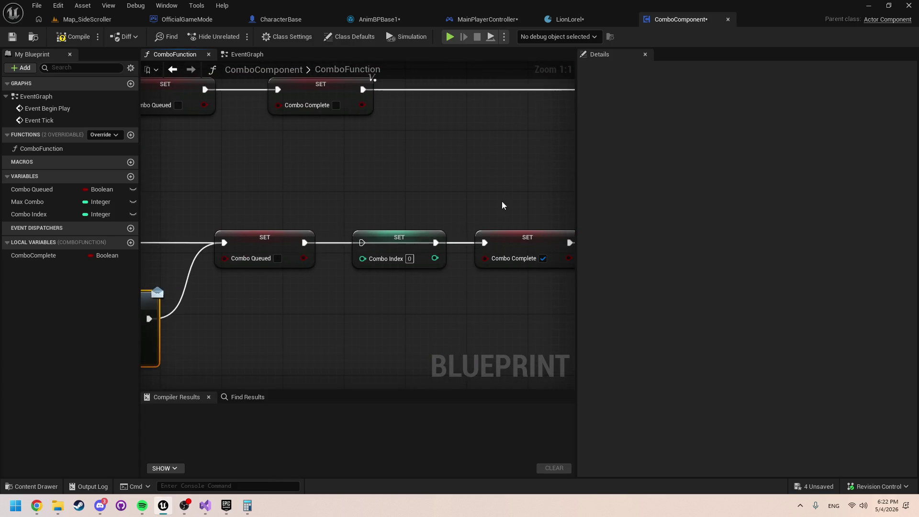
key(ctrl+s)
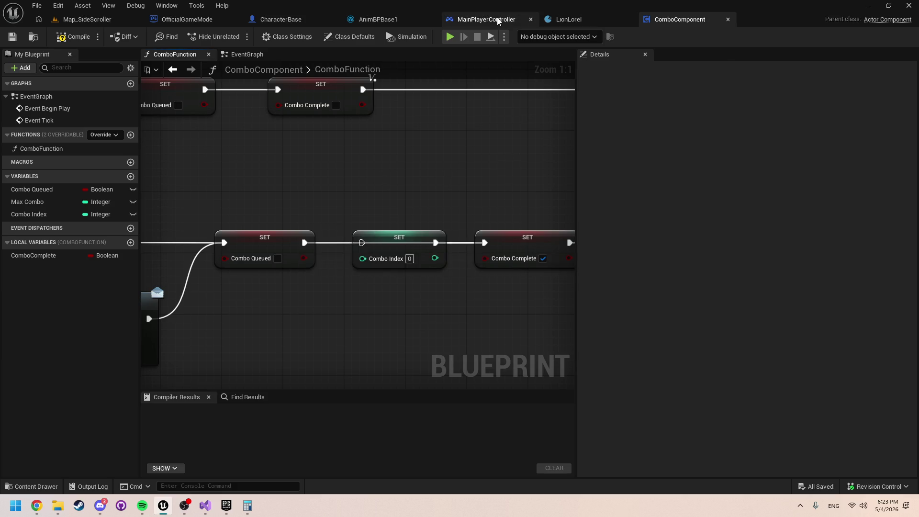
click(486, 19)
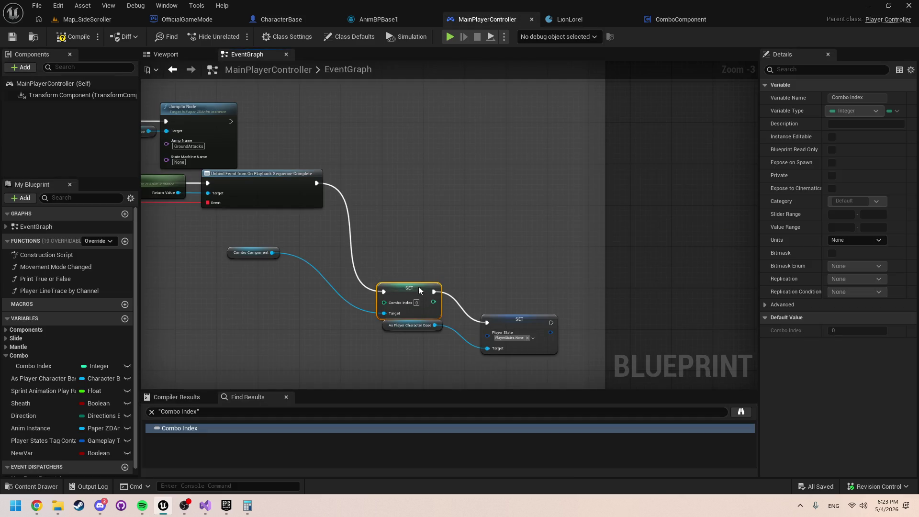
Step: Move the Combo Index and Player State setters up, then playtest an attack combo and stop
drag(419, 286, 408, 214)
drag(502, 314, 485, 235)
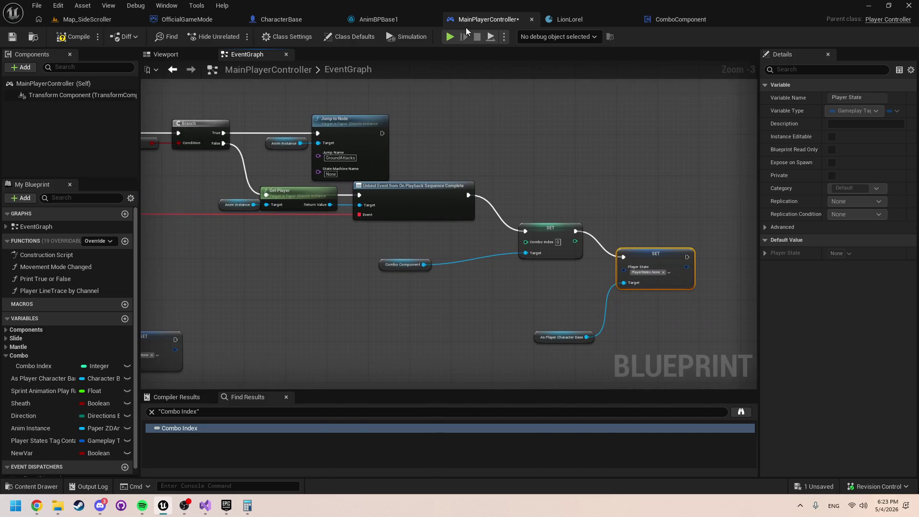
key(alt+p)
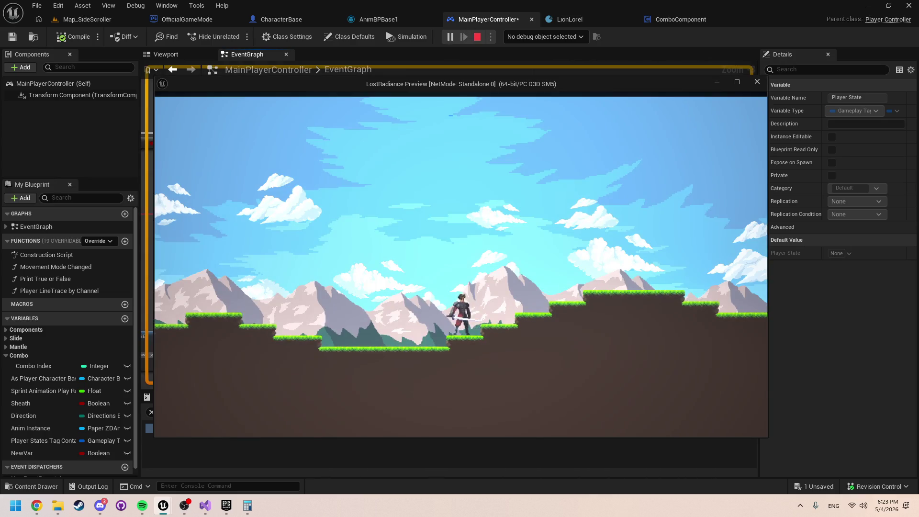
key(a)
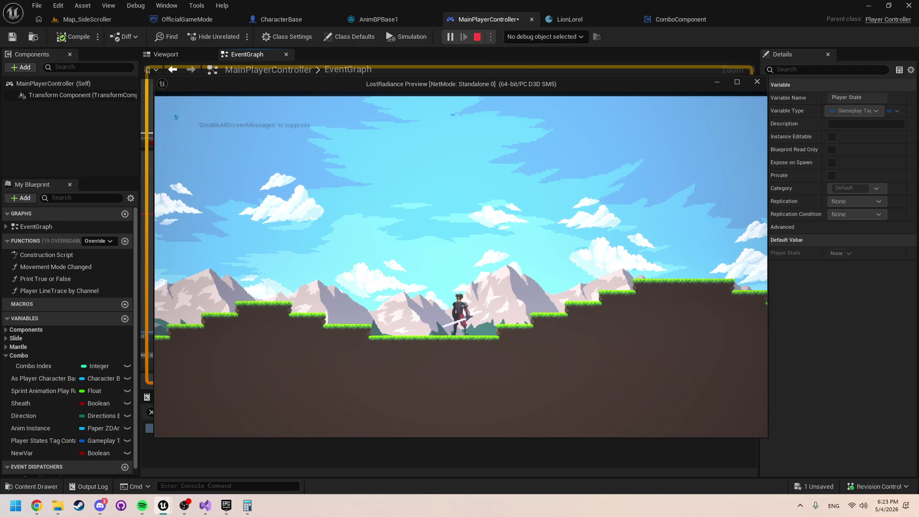
key(Escape)
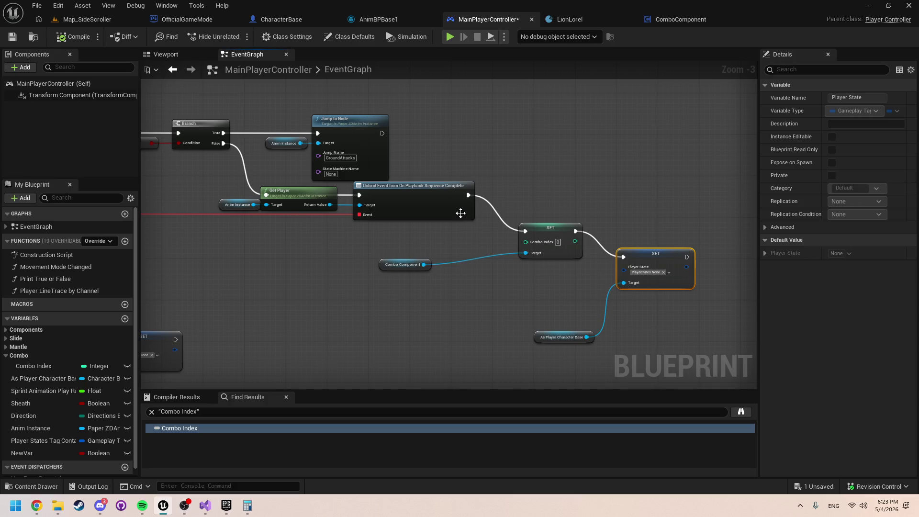
mouse_move(404, 233)
mouse_down()
mouse_move(653, 262)
mouse_move(574, 201)
mouse_move(531, 264)
mouse_move(534, 244)
mouse_up()
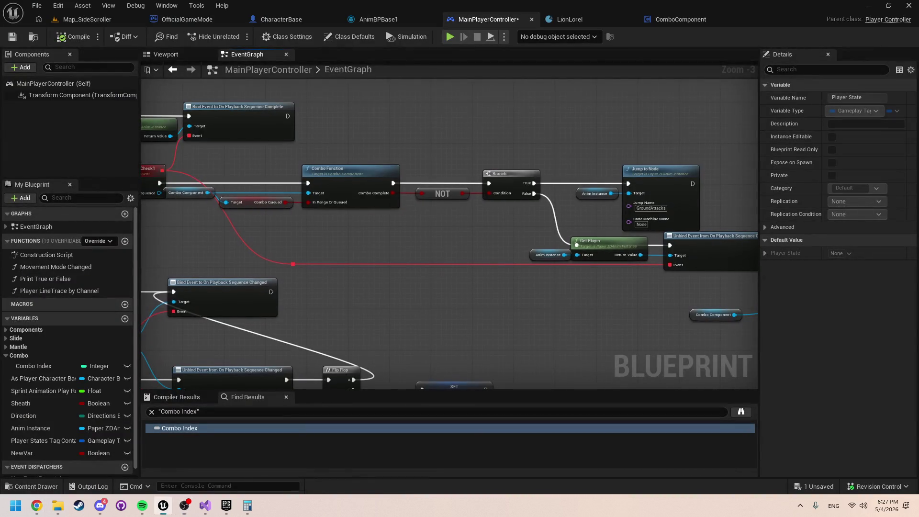
Step: Break the wire from the Branch's False output to Get Player
mouse_move(561, 297)
mouse_down()
mouse_move(485, 285)
mouse_move(374, 234)
mouse_move(524, 272)
mouse_up()
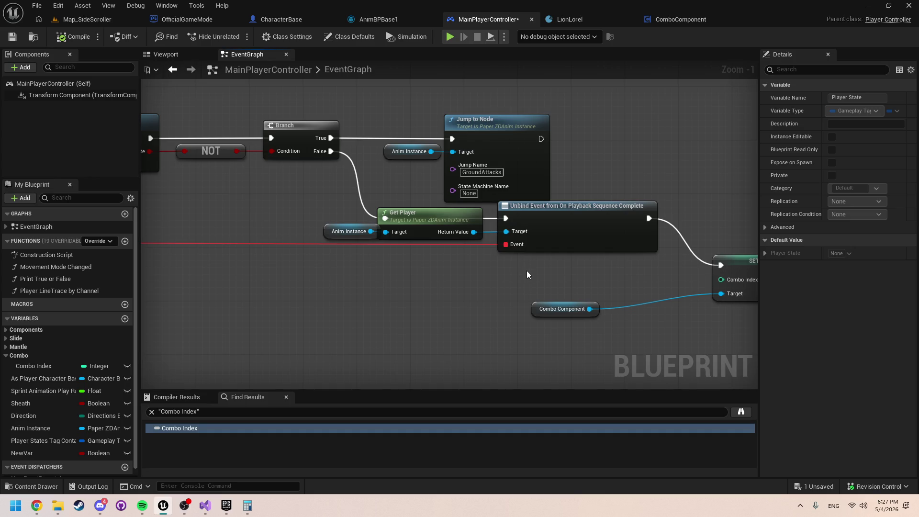
scroll(527, 271, down, 1)
mouse_move(520, 280)
mouse_down()
mouse_move(472, 248)
mouse_move(634, 297)
mouse_move(534, 292)
mouse_up()
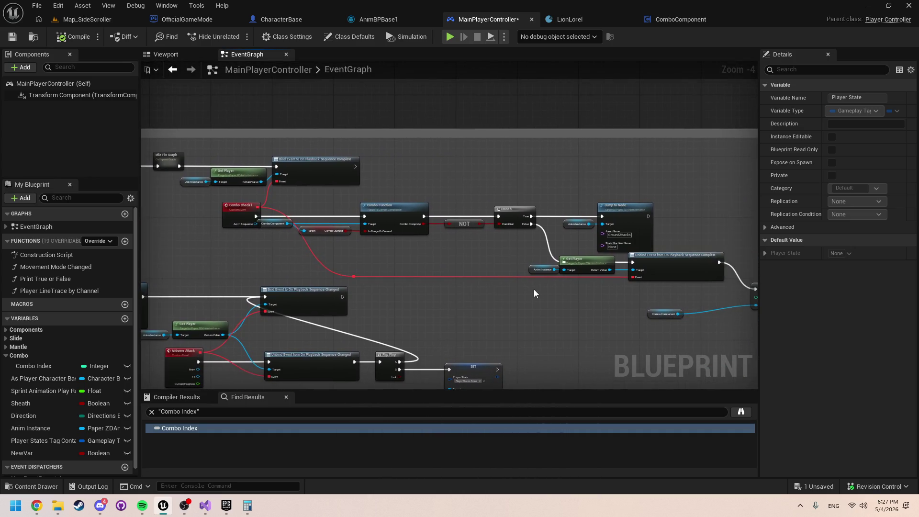
scroll(491, 261, up, 2)
drag(491, 257, 549, 268)
scroll(567, 260, down, 1)
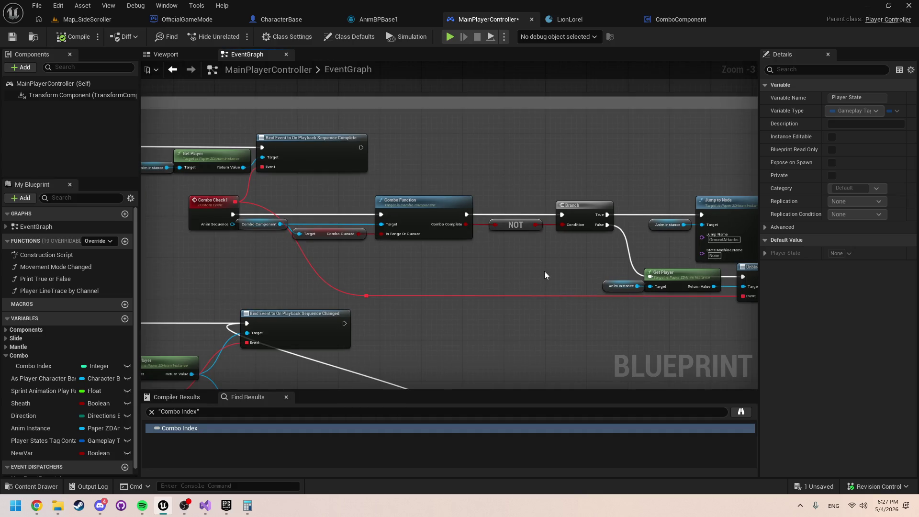
mouse_move(547, 275)
mouse_down()
mouse_move(613, 307)
mouse_move(560, 267)
mouse_move(520, 269)
mouse_up()
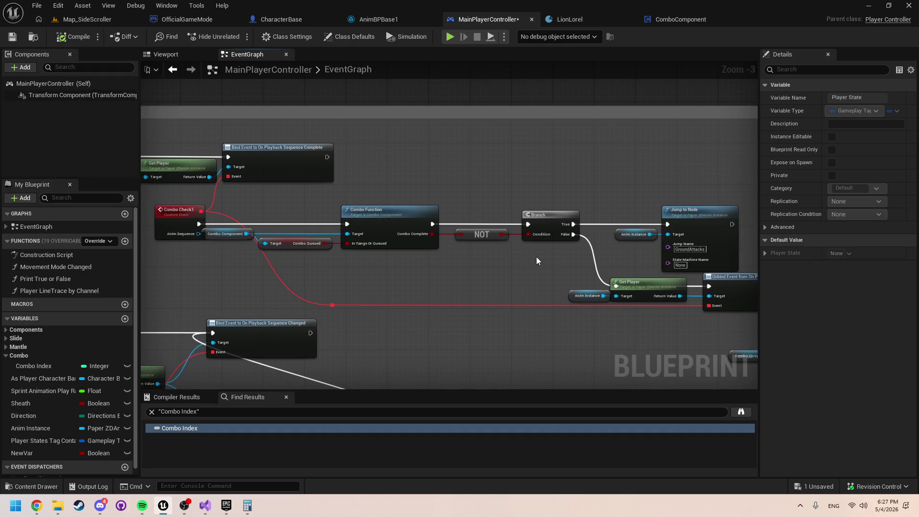
click(544, 255)
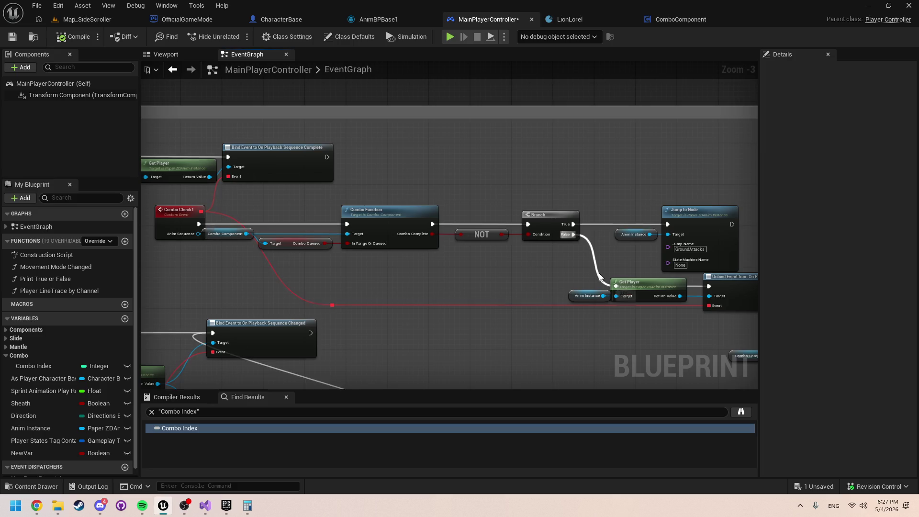
alt+click(595, 271)
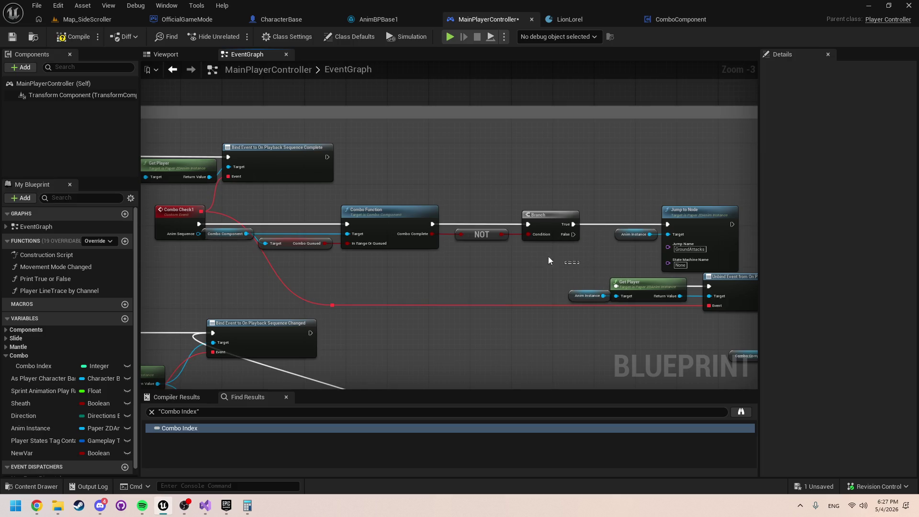
Step: Paste a copy of the Branch and NOT nodes, then delete the pasted copies
drag(549, 259, 453, 250)
key(ctrl+v)
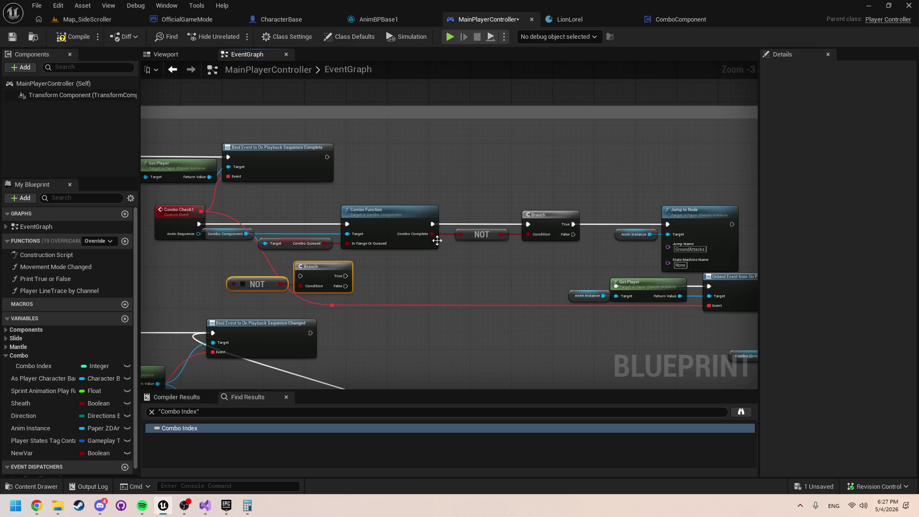
click(446, 257)
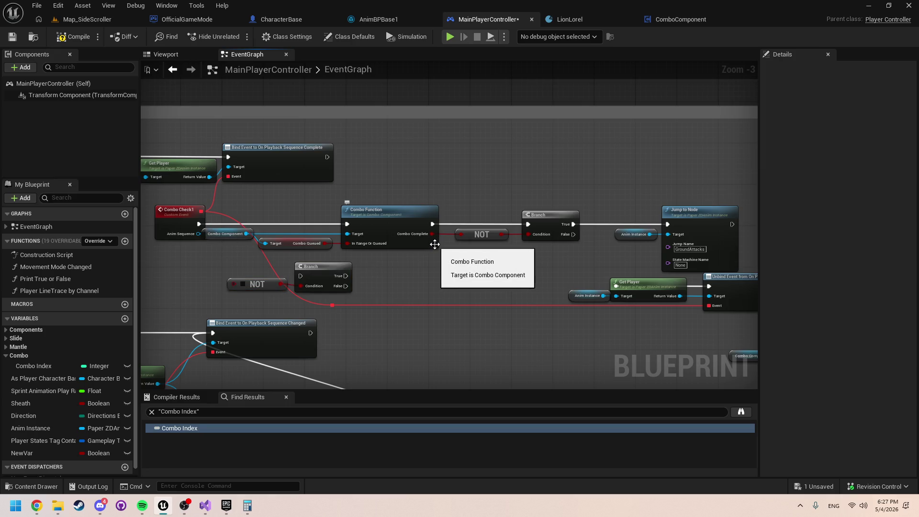
drag(403, 296, 247, 272)
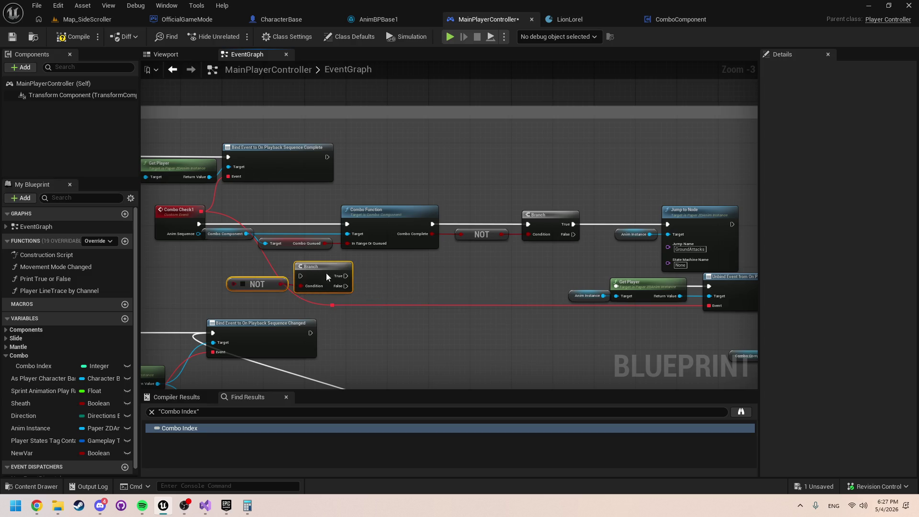
drag(326, 276, 484, 285)
key(Delete)
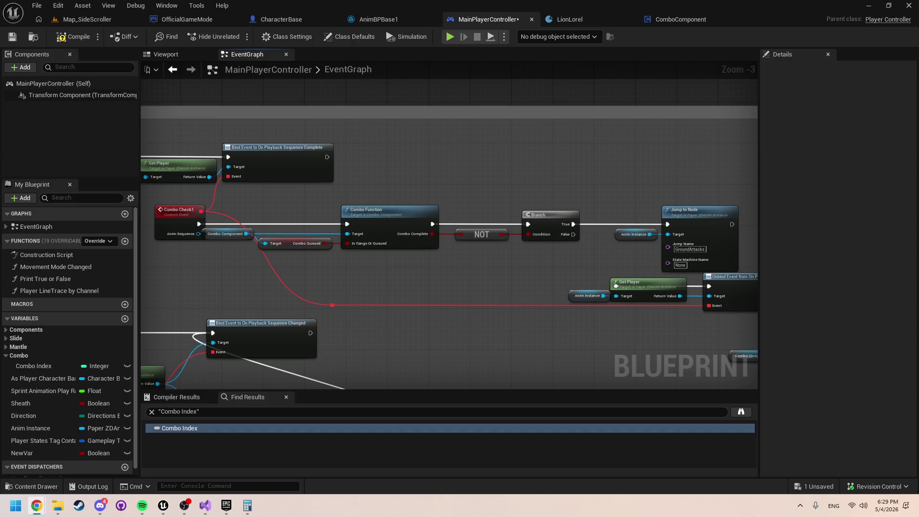
Step: Paste Branch and NOT below Combo Check1, wiring Combo Complete into NOT and Branch True to Combo Function
click(582, 313)
drag(455, 253, 477, 302)
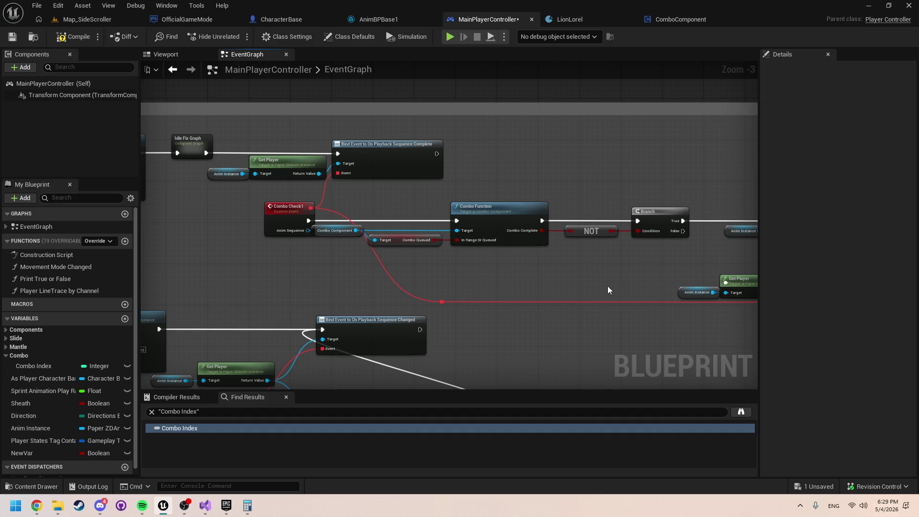
mouse_move(608, 287)
mouse_down()
mouse_move(477, 290)
mouse_move(477, 258)
mouse_move(486, 261)
mouse_up()
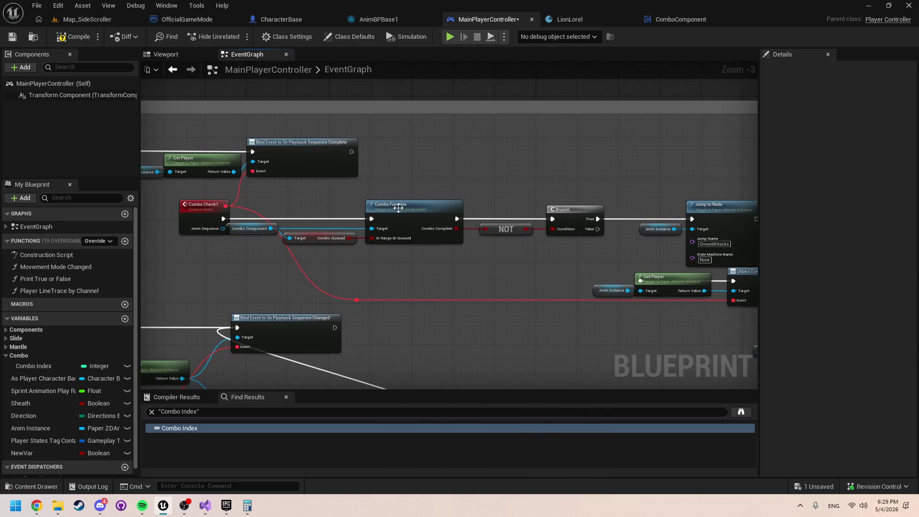
drag(335, 183, 391, 191)
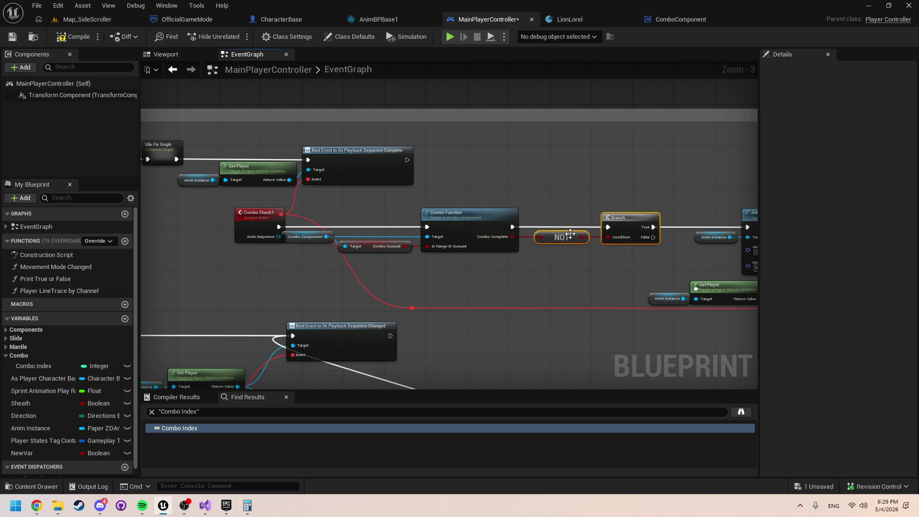
key(ctrl+v)
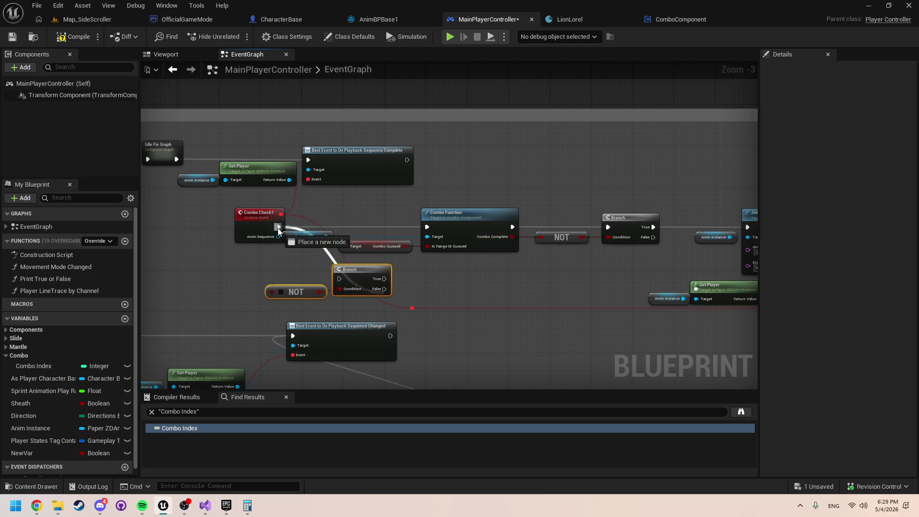
mouse_move(510, 238)
mouse_down()
mouse_move(320, 269)
mouse_move(271, 290)
mouse_up()
drag(340, 279, 278, 227)
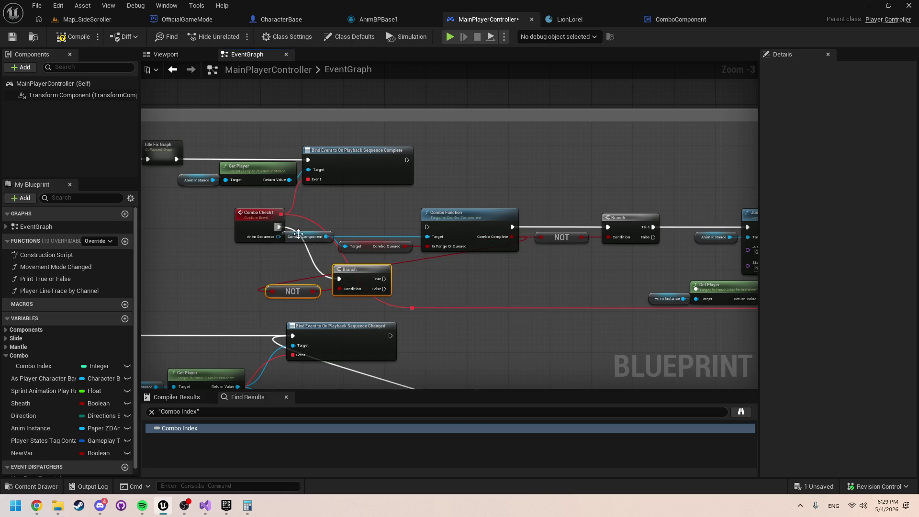
drag(385, 278, 427, 227)
Step: Compile the MainPlayerController blueprint and run a quick play test
click(77, 37)
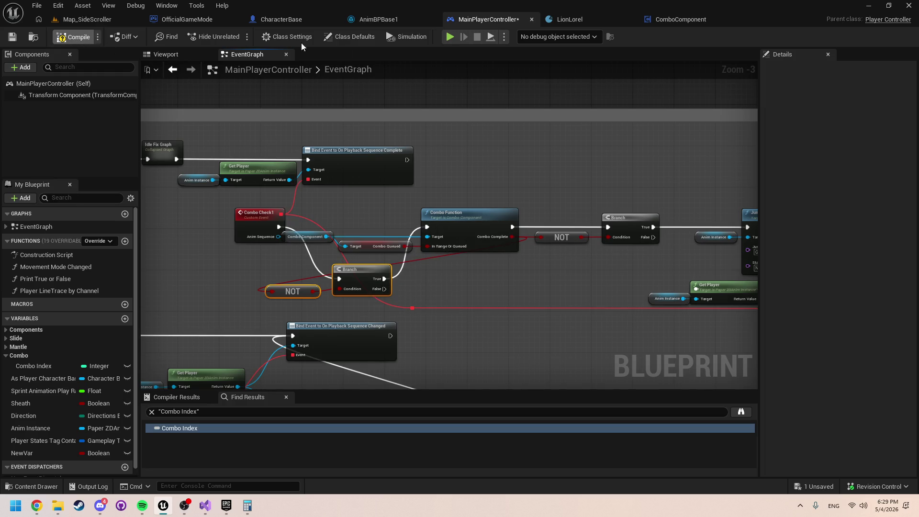
click(447, 39)
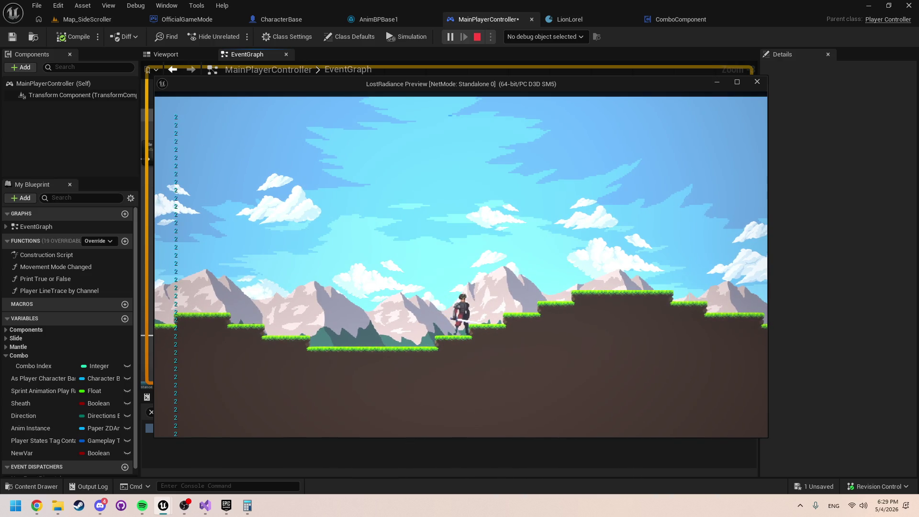
key(Escape)
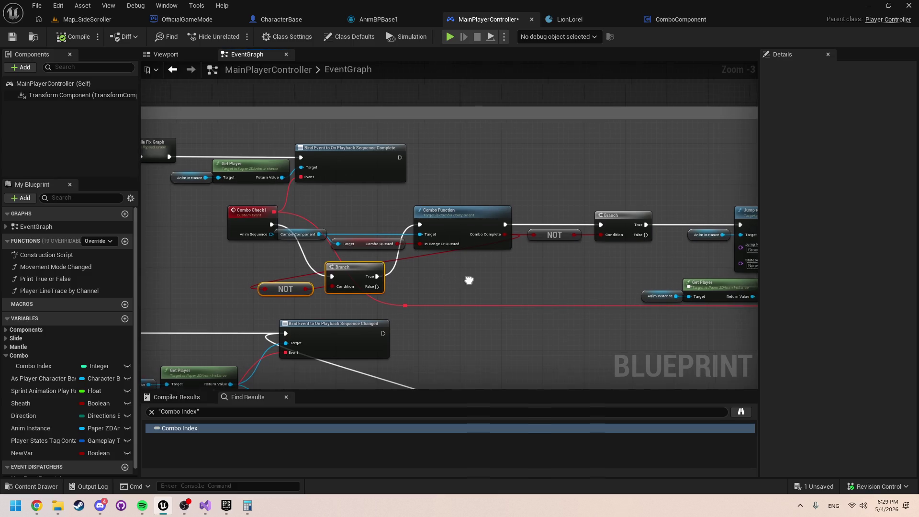
Step: Connect the new Branch's False output to Get Player's execution input
mouse_move(468, 281)
mouse_down()
mouse_move(254, 249)
mouse_move(378, 254)
mouse_move(233, 234)
mouse_move(287, 240)
mouse_up()
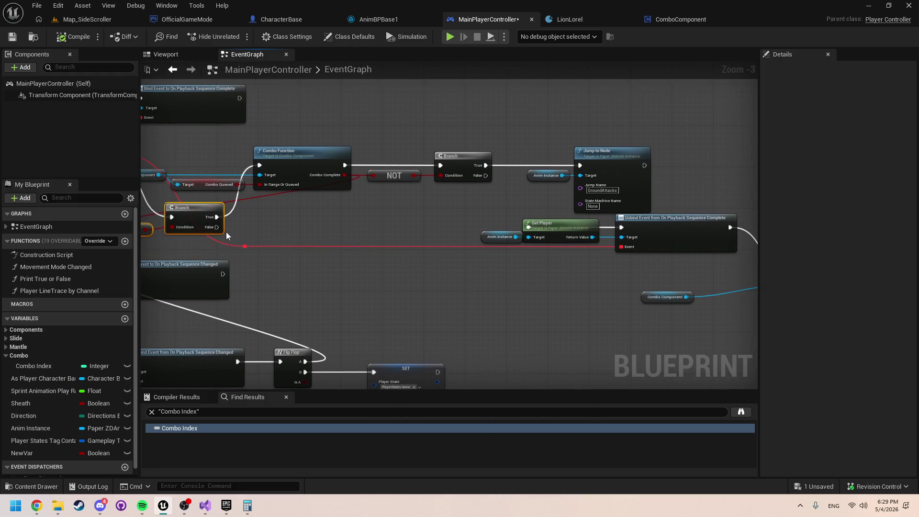
mouse_move(218, 227)
mouse_down()
mouse_move(587, 234)
mouse_move(553, 257)
mouse_move(528, 227)
mouse_up()
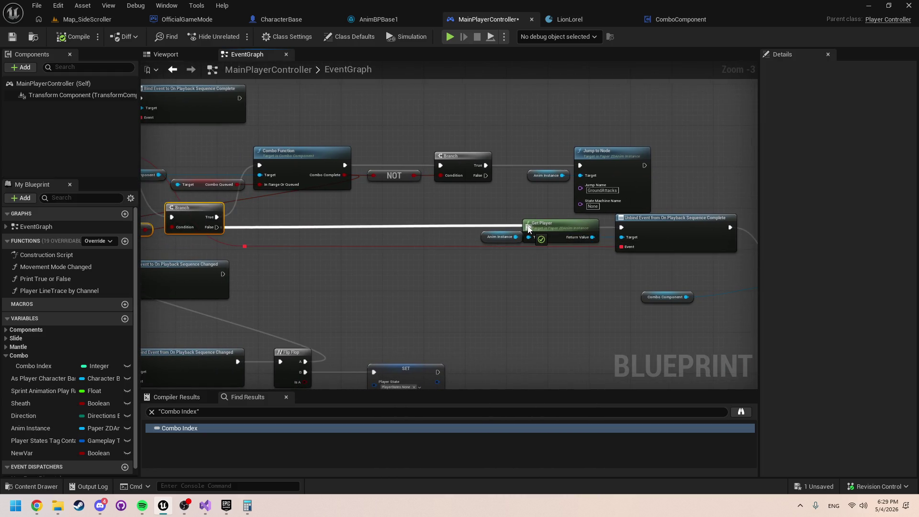
drag(573, 262, 391, 264)
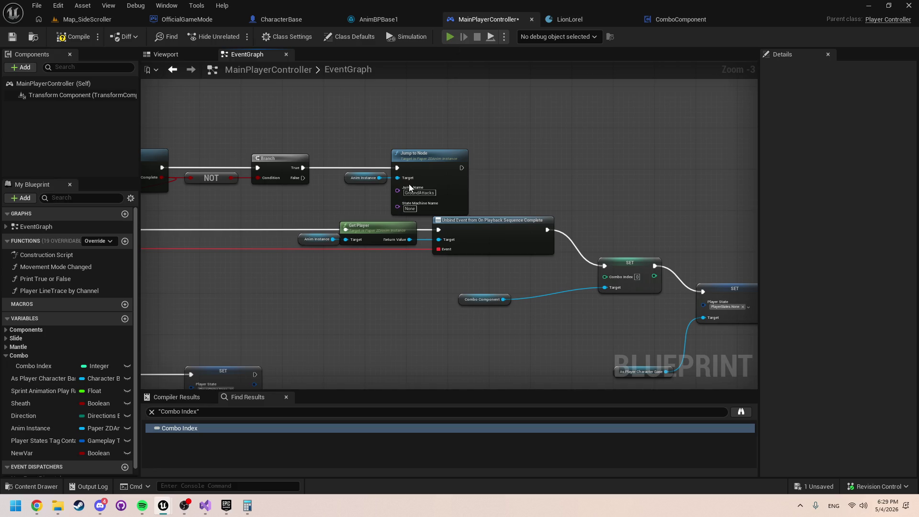
Step: Play-test the combo logic several times, moving the character right
click(450, 37)
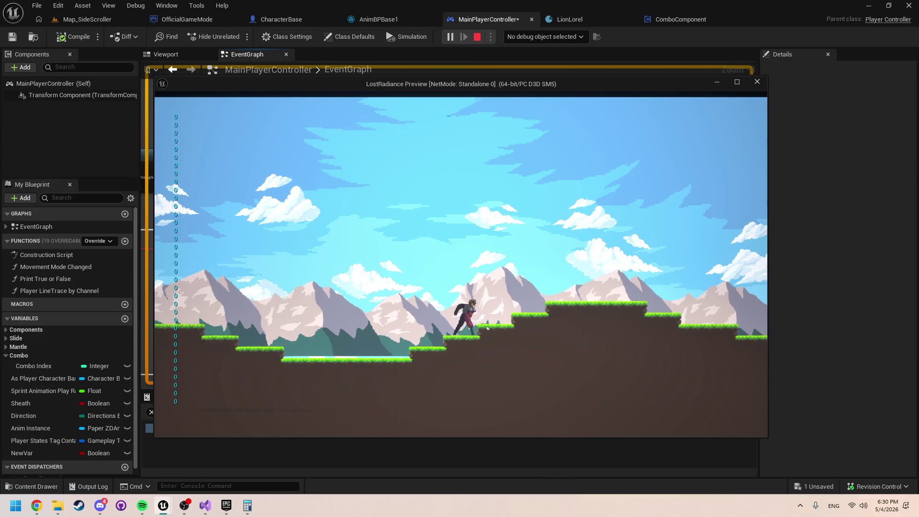
key(d)
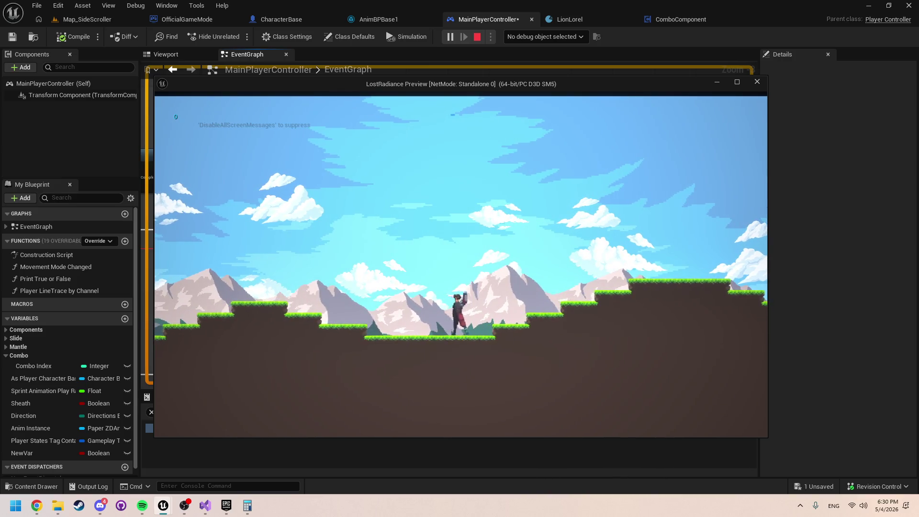
key(Escape)
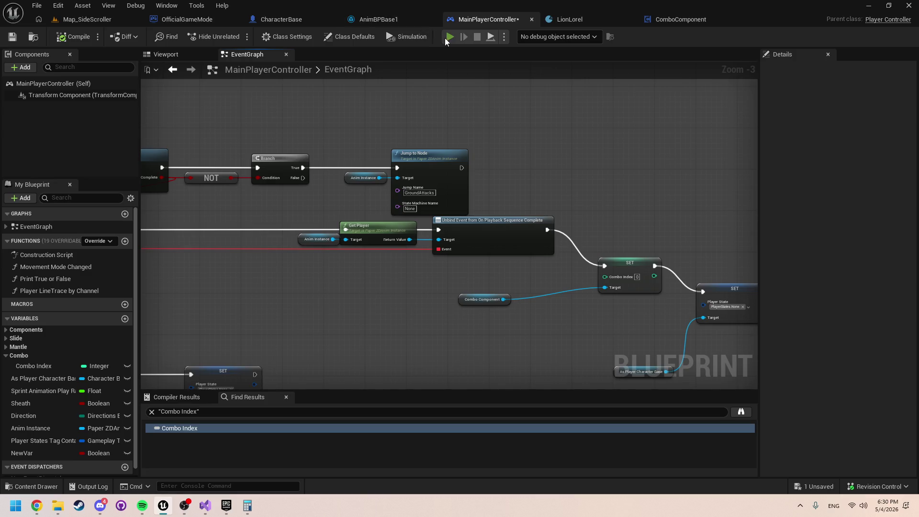
click(446, 38)
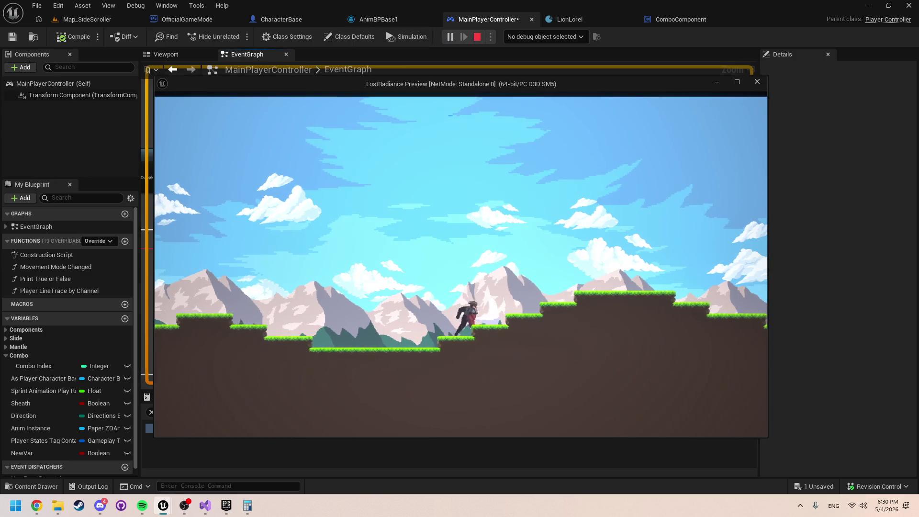
click(480, 37)
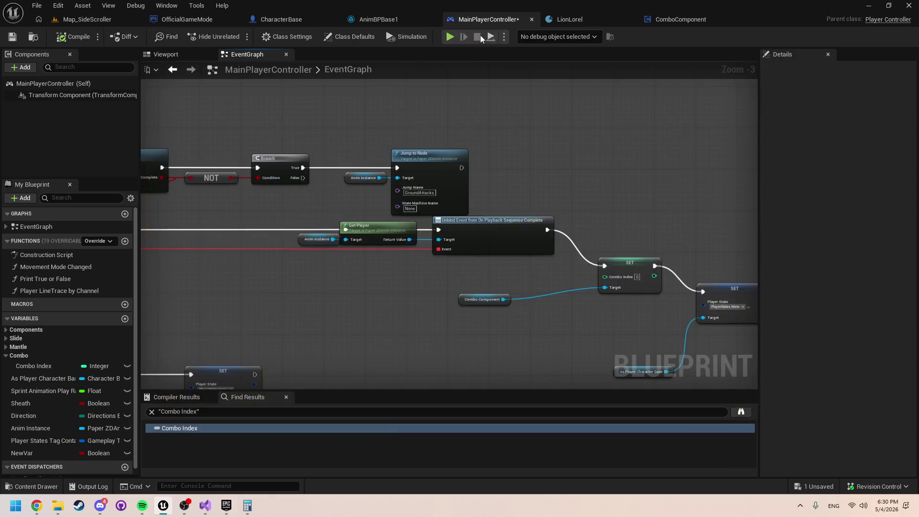
click(450, 37)
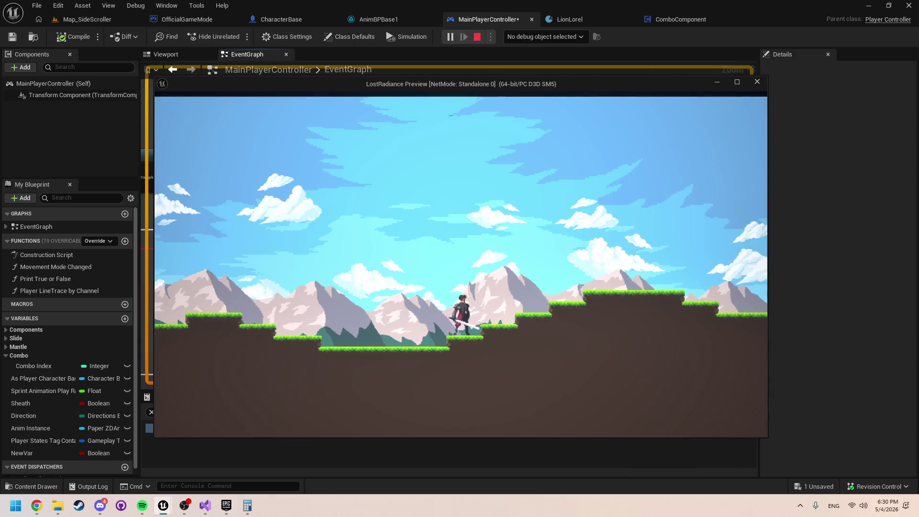
key(Escape)
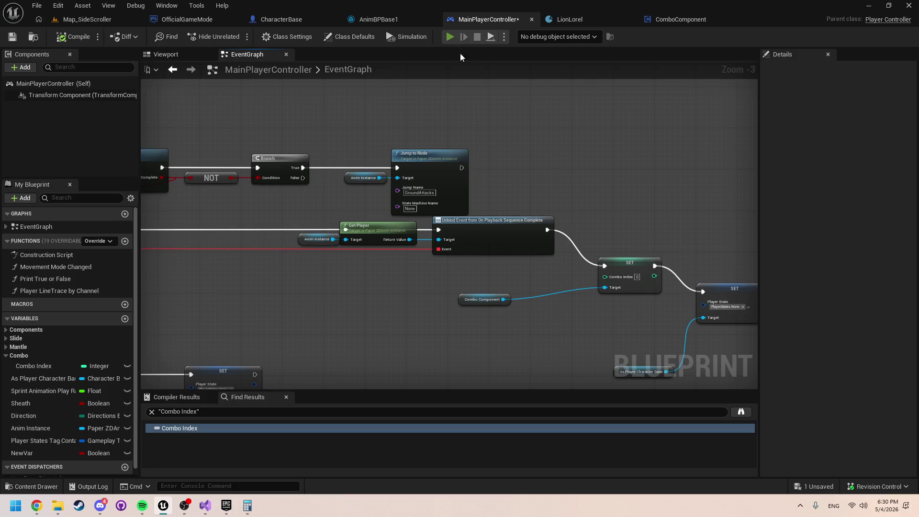
click(450, 37)
Step: Stop the play test and move PlayerStart left to X -750 in Map_SideScroller
key(Escape)
click(97, 21)
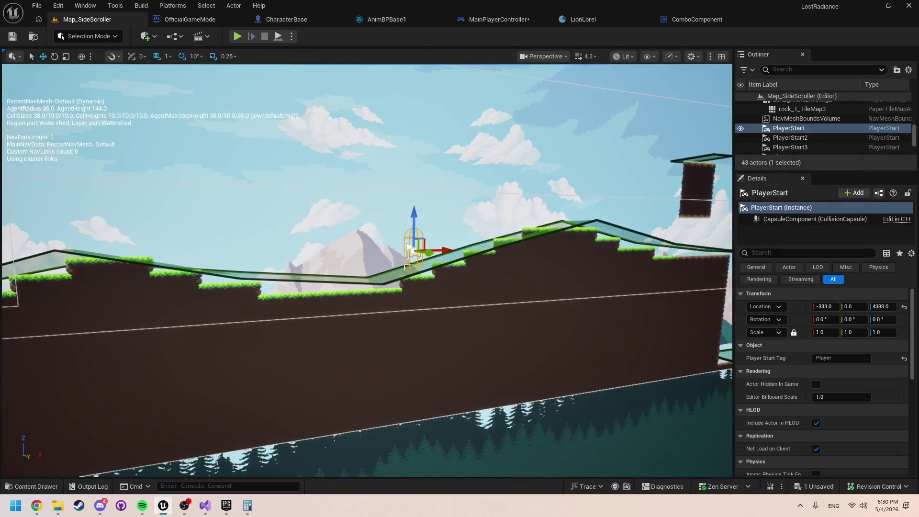
drag(415, 218, 308, 218)
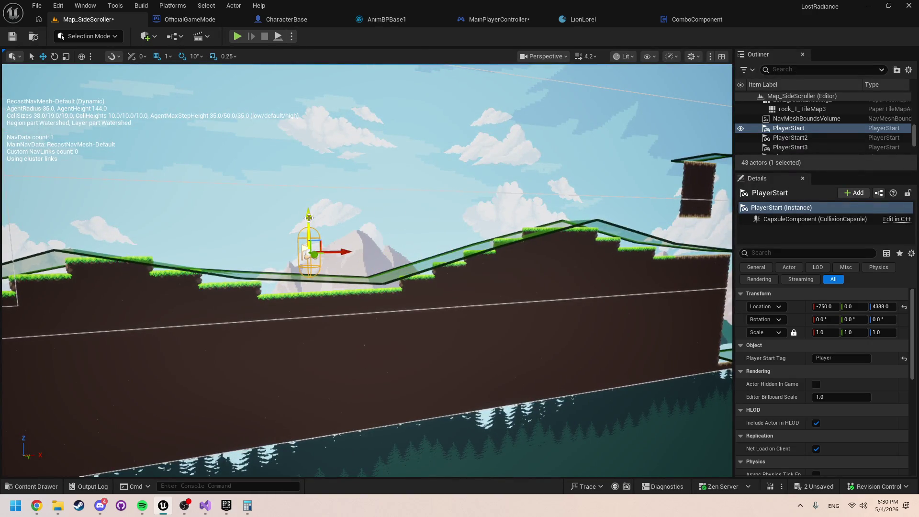
Step: Play-test the level running right, then bring up the ComboComponent blueprint
click(237, 37)
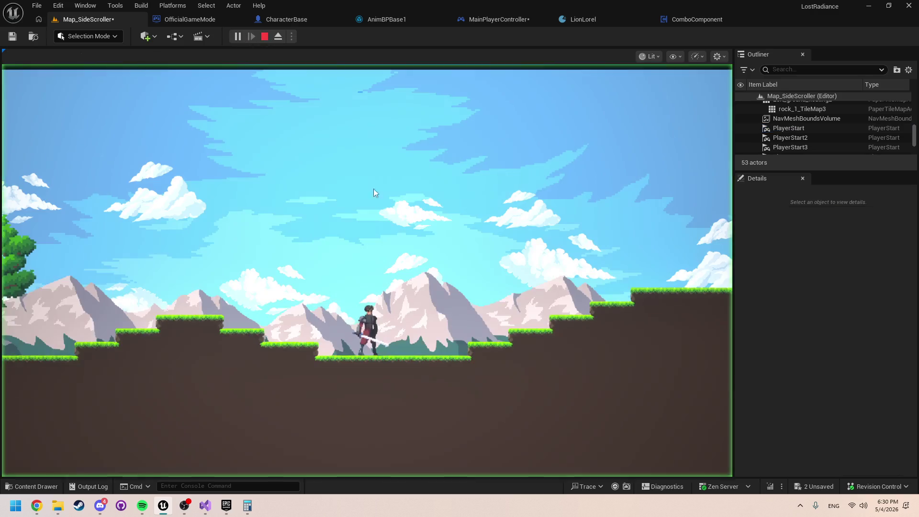
key(d)
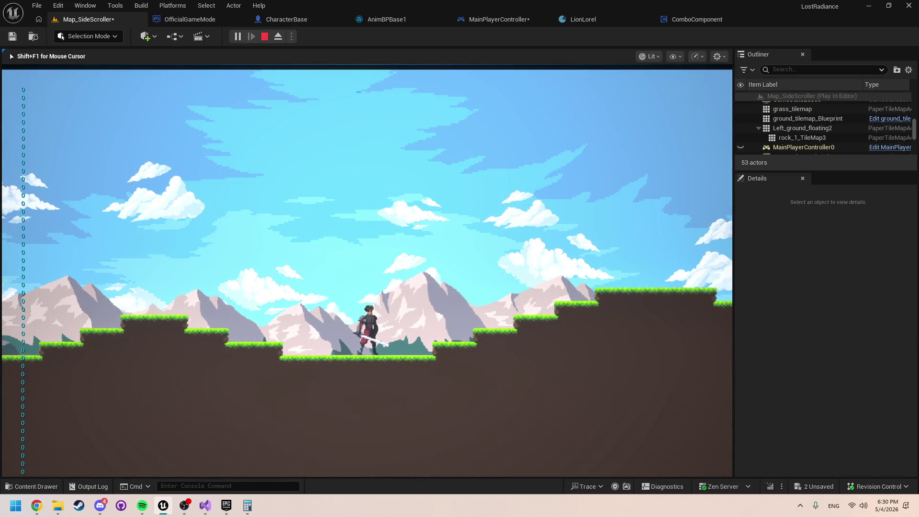
key(d)
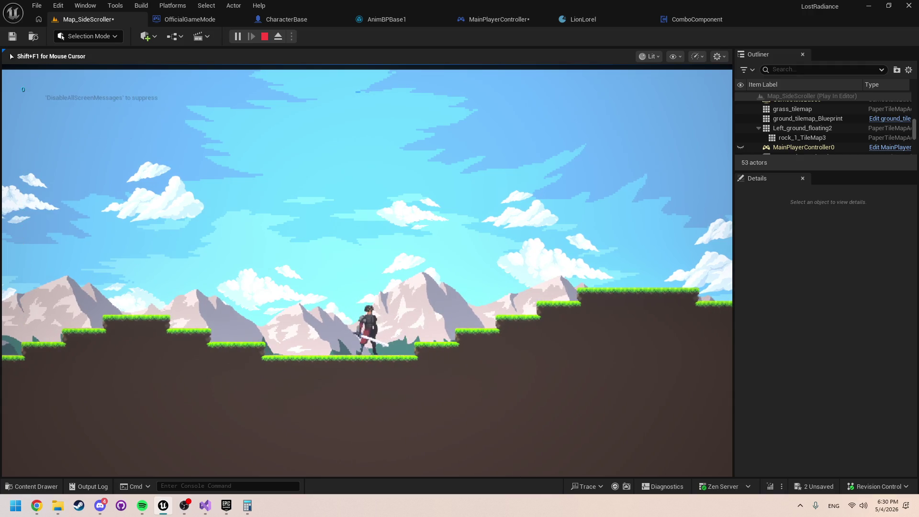
key(Escape)
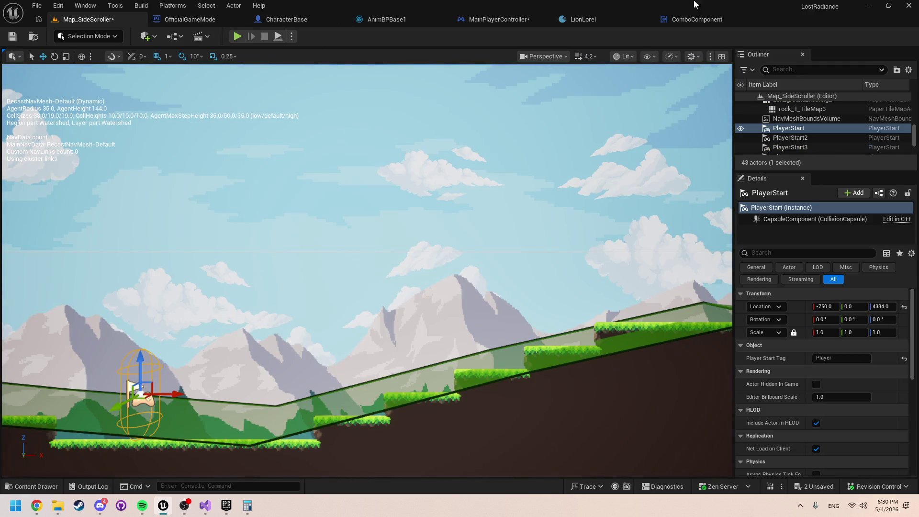
click(694, 21)
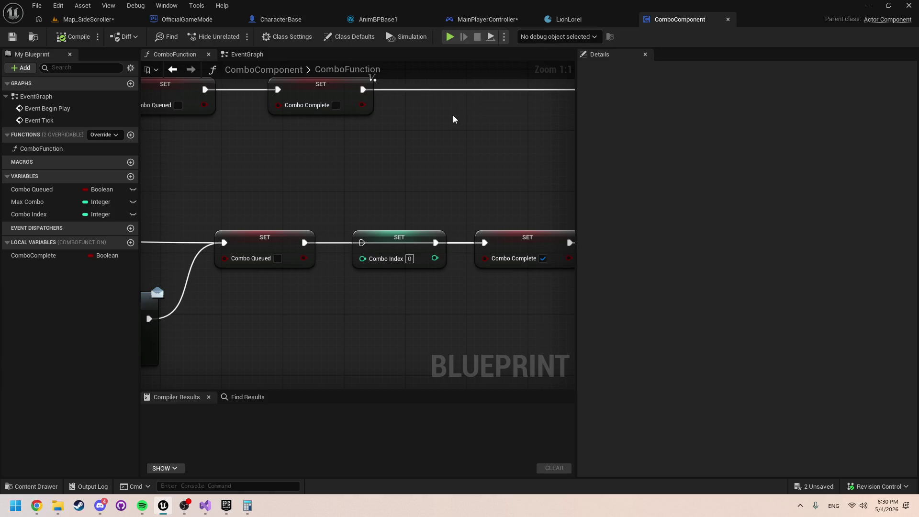
Step: Add a Print String after Combo Check1 in MainPlayerController that prints the NOT node's result
click(385, 19)
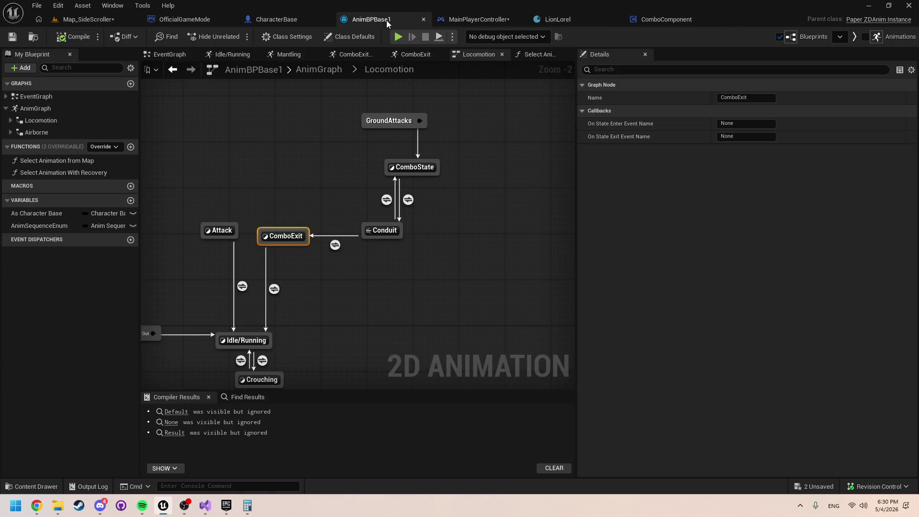
click(223, 21)
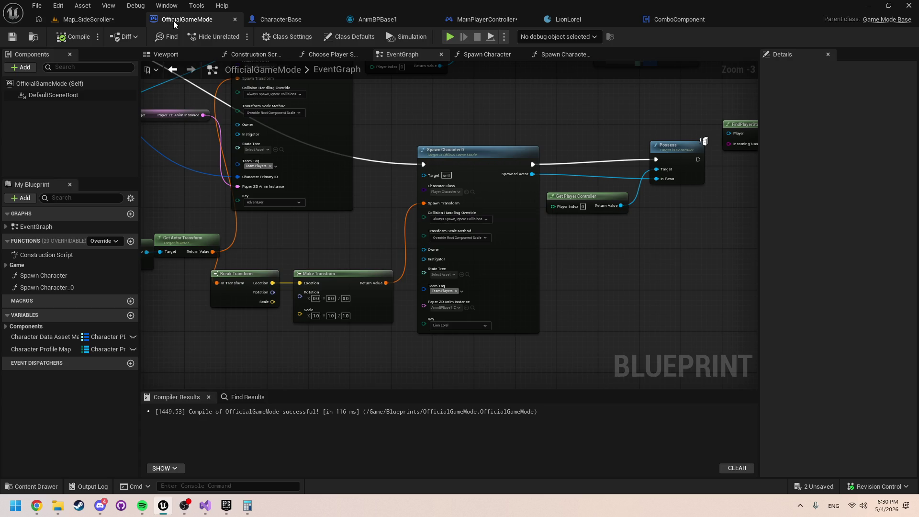
click(488, 21)
scroll(230, 270, up, 2)
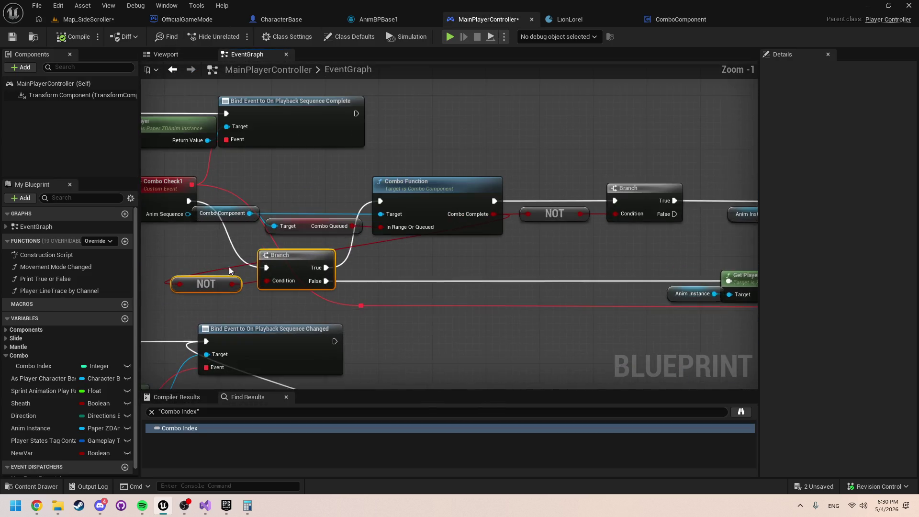
drag(189, 200, 268, 169)
text(p)
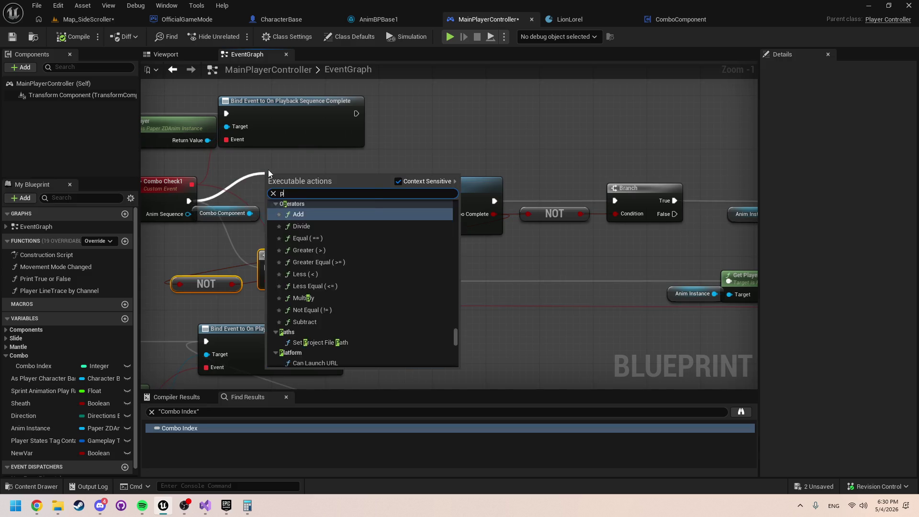
text(rint)
key(Return)
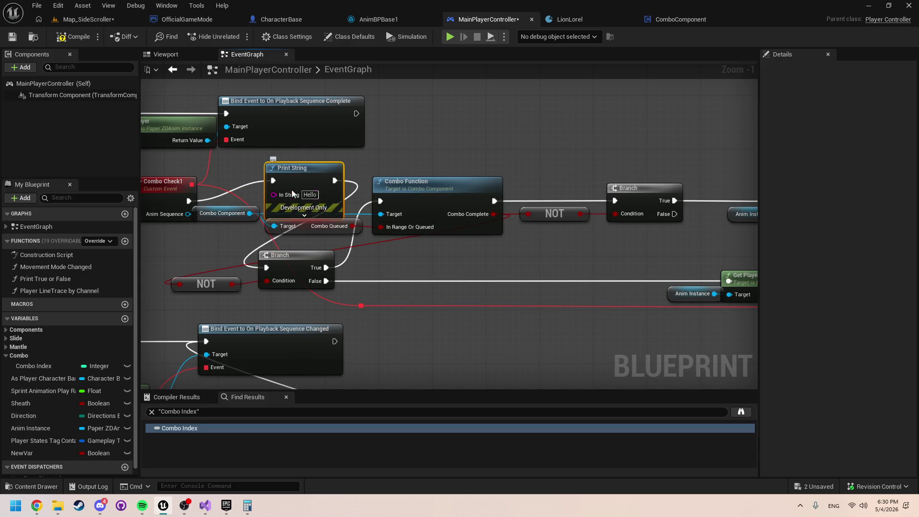
drag(291, 191, 239, 284)
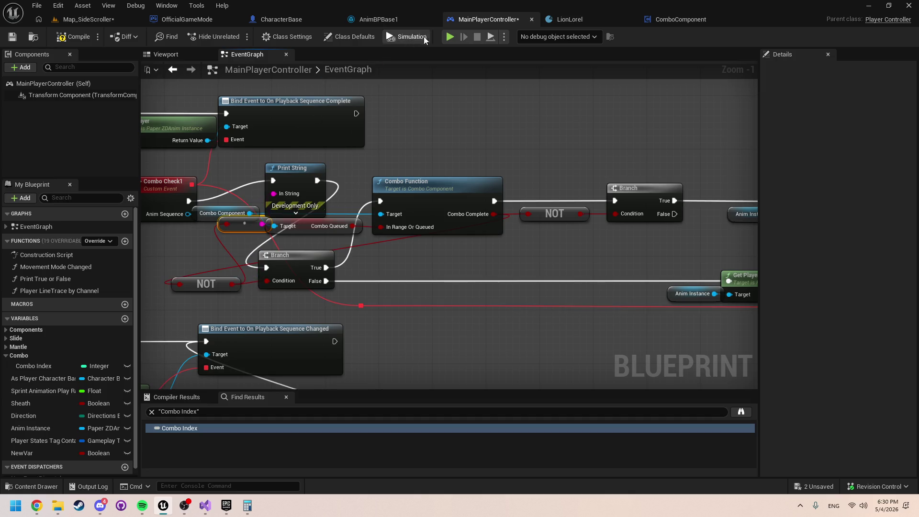
Step: Play-test twice, moving right to check the printed combo values
click(450, 37)
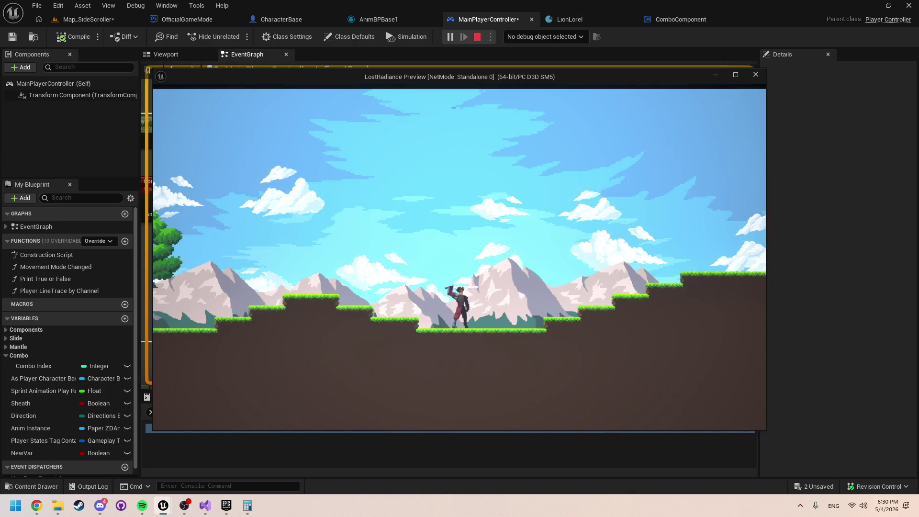
key(d)
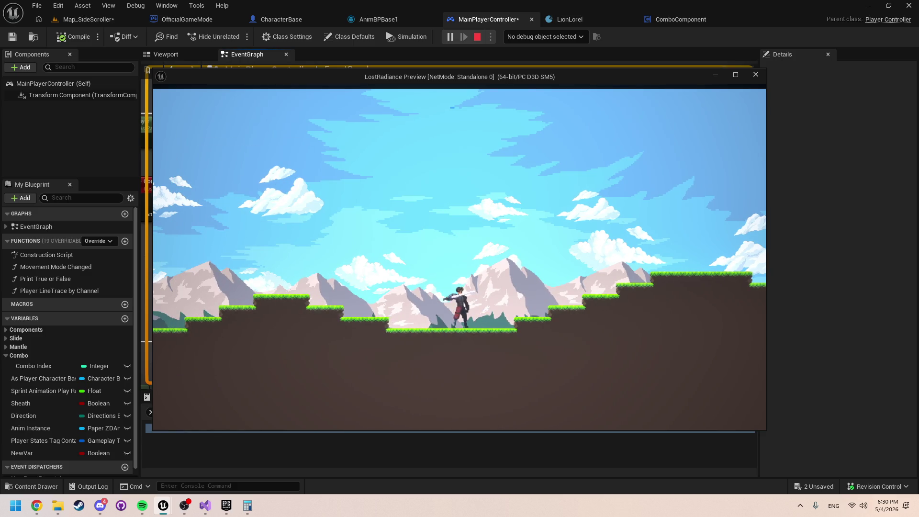
key(d)
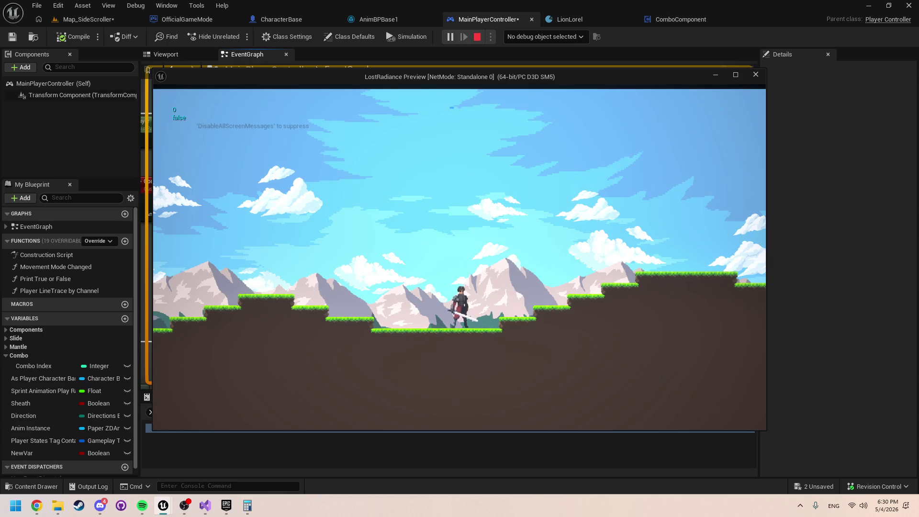
key(Escape)
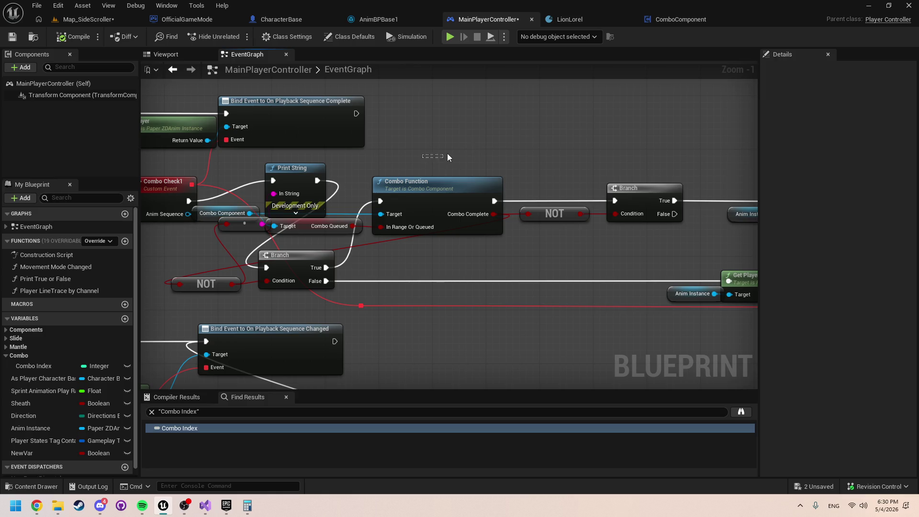
drag(450, 146, 507, 142)
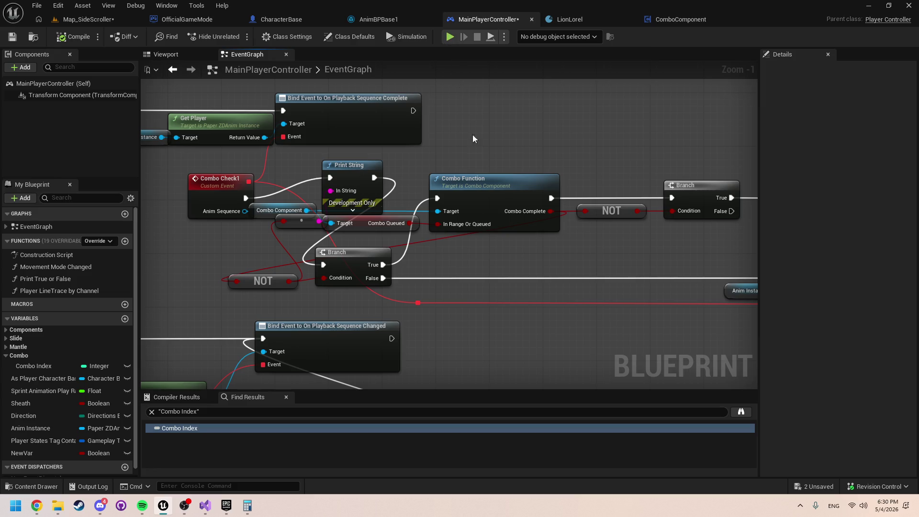
click(451, 37)
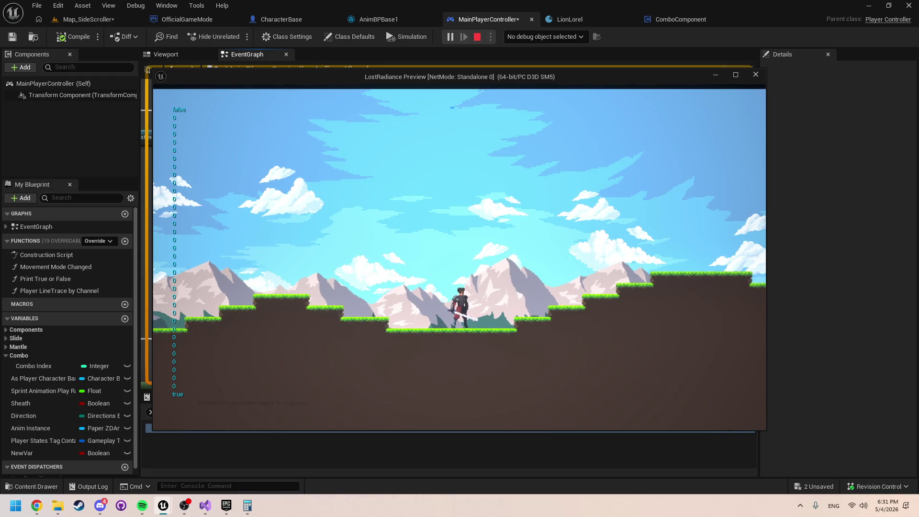
key(Escape)
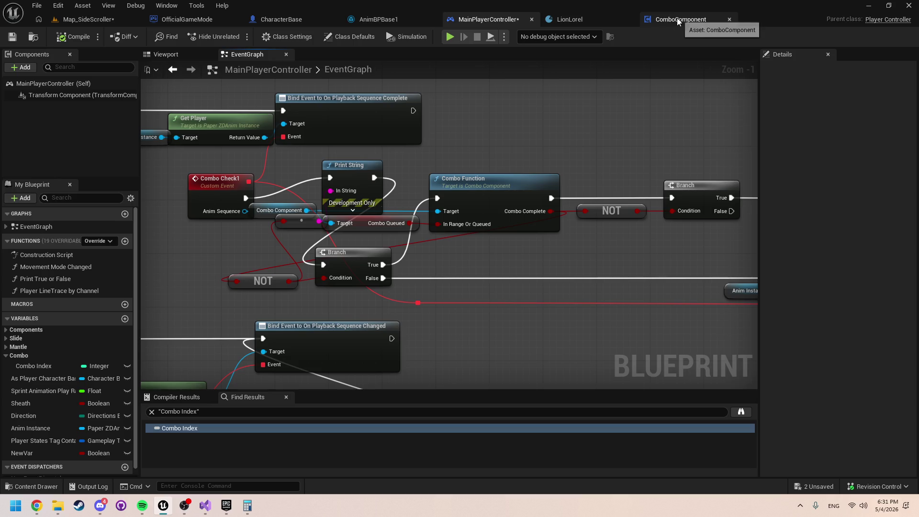
Step: Browse AnimBPBase1's ComboExit state and Select Animation functions to locate the recovery logic
click(356, 20)
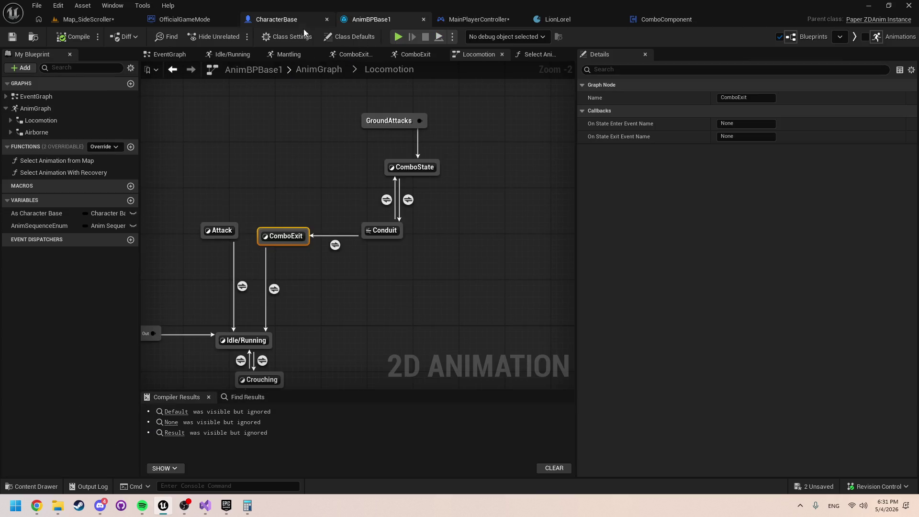
click(539, 56)
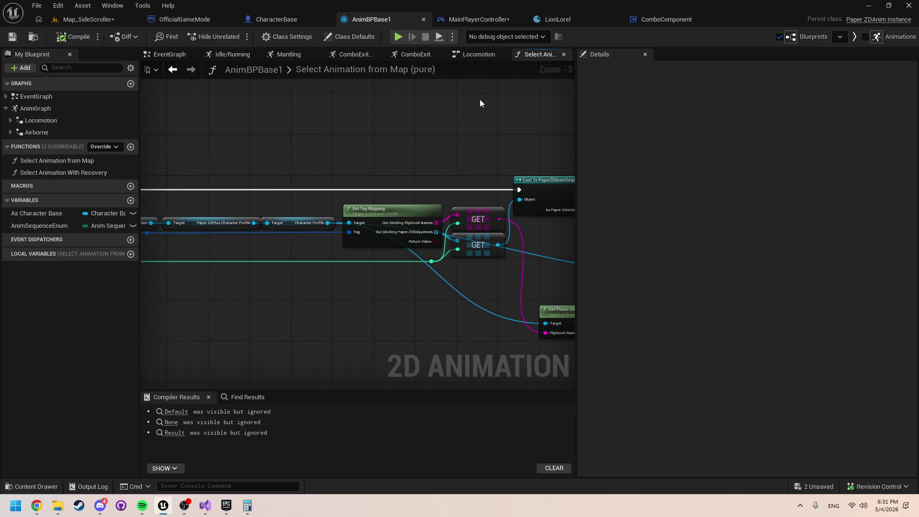
click(478, 55)
click(415, 54)
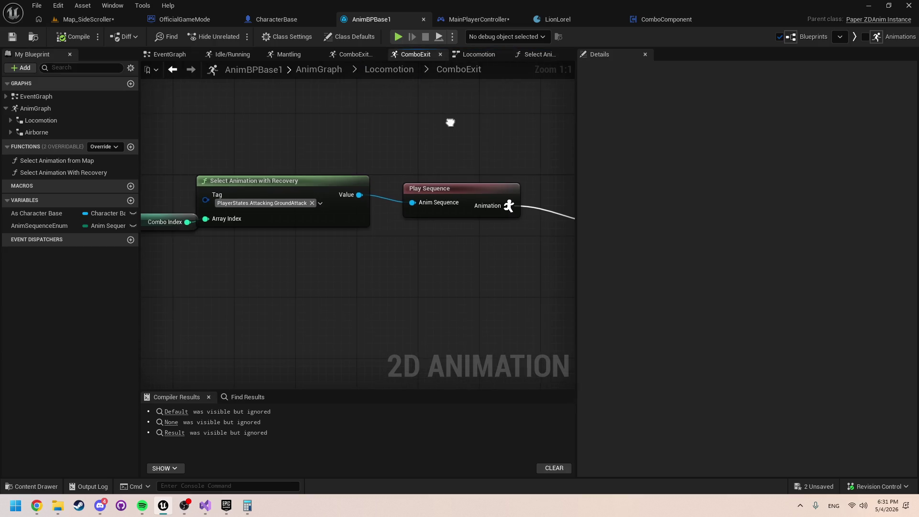
double_click(229, 183)
scroll(360, 186, up, 6)
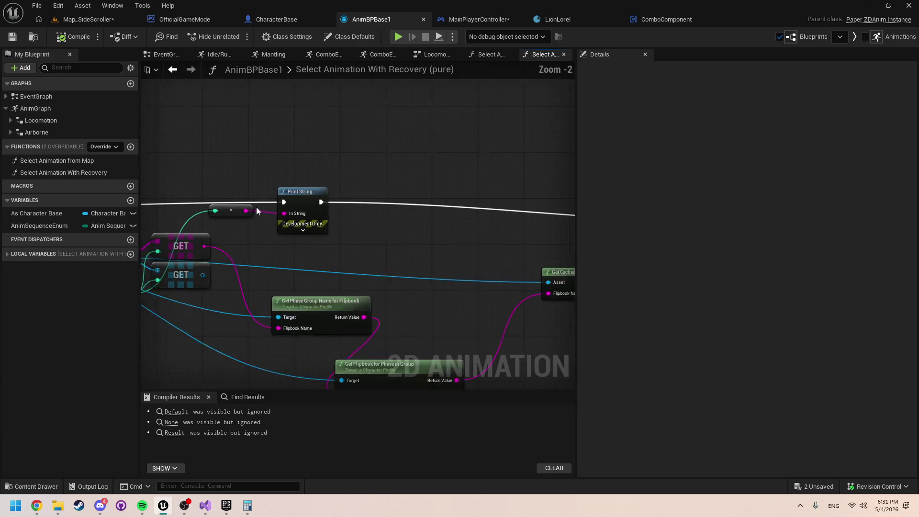
drag(259, 191, 316, 184)
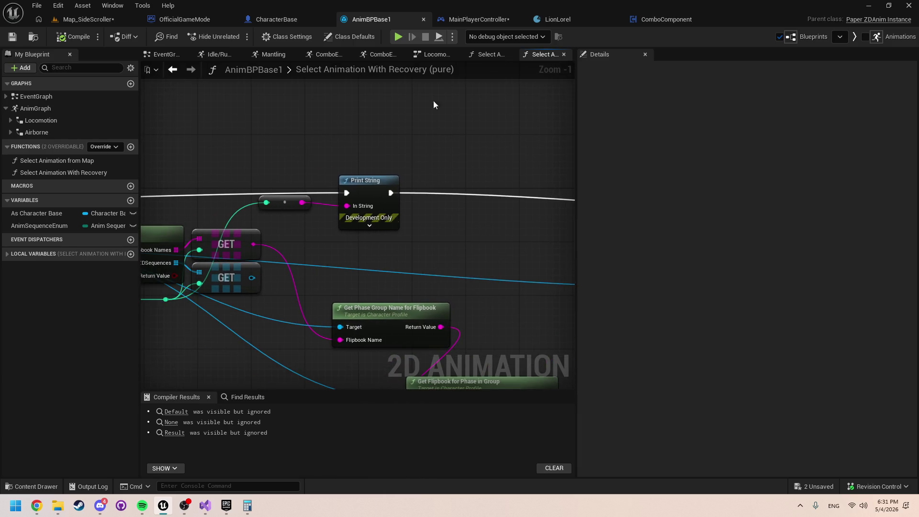
click(383, 56)
drag(262, 142, 370, 144)
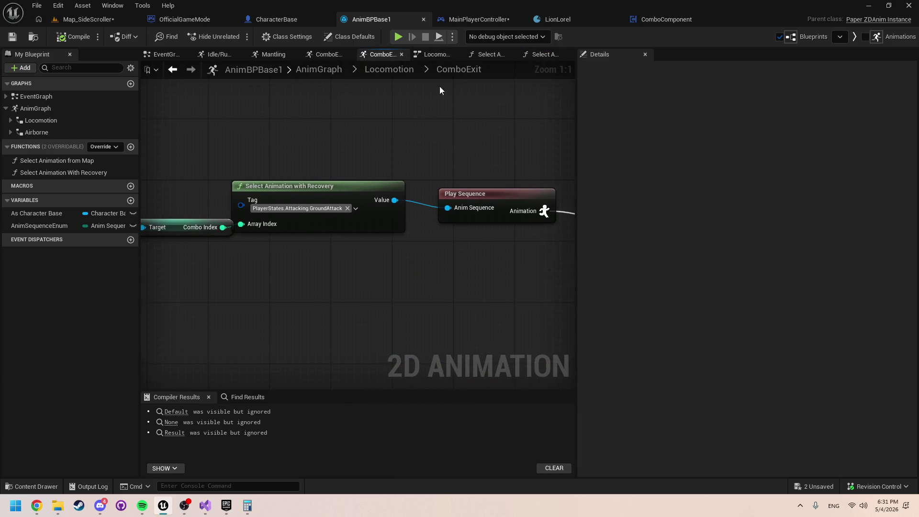
click(334, 57)
click(347, 54)
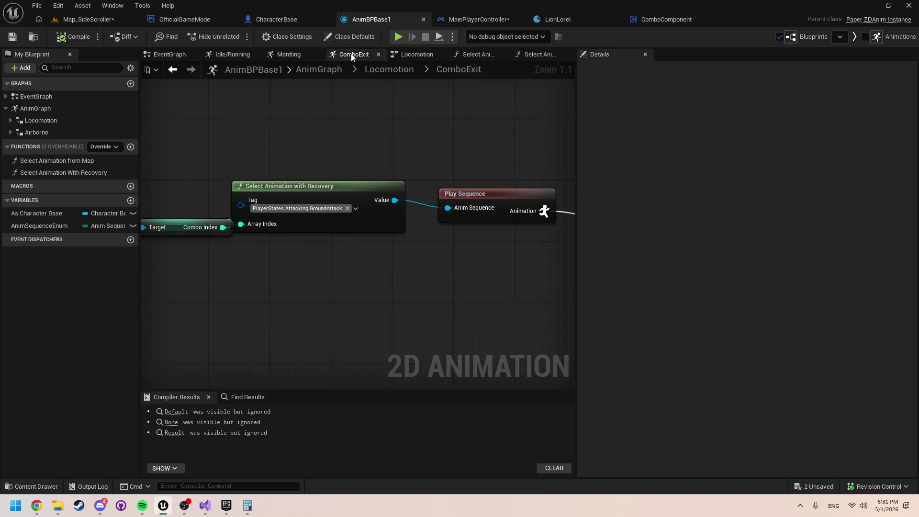
click(378, 55)
click(454, 55)
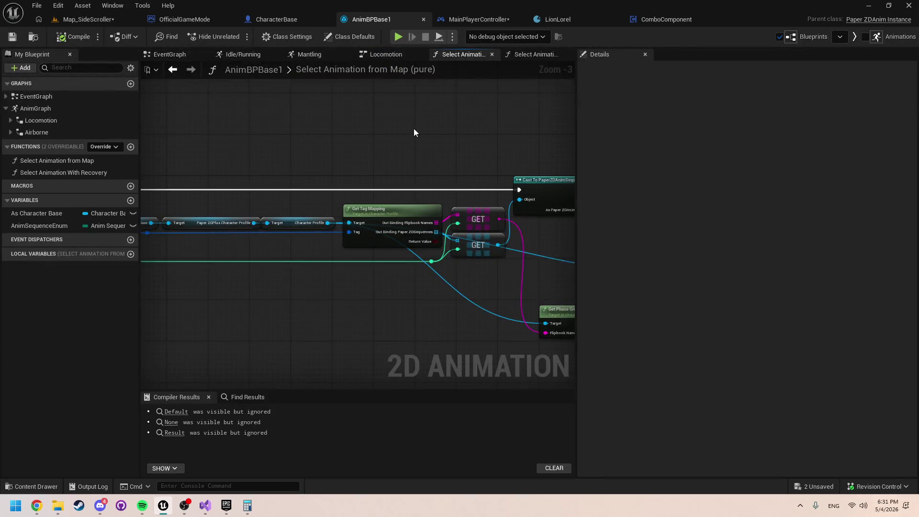
mouse_move(413, 129)
mouse_down()
mouse_move(560, 166)
mouse_move(423, 150)
mouse_up()
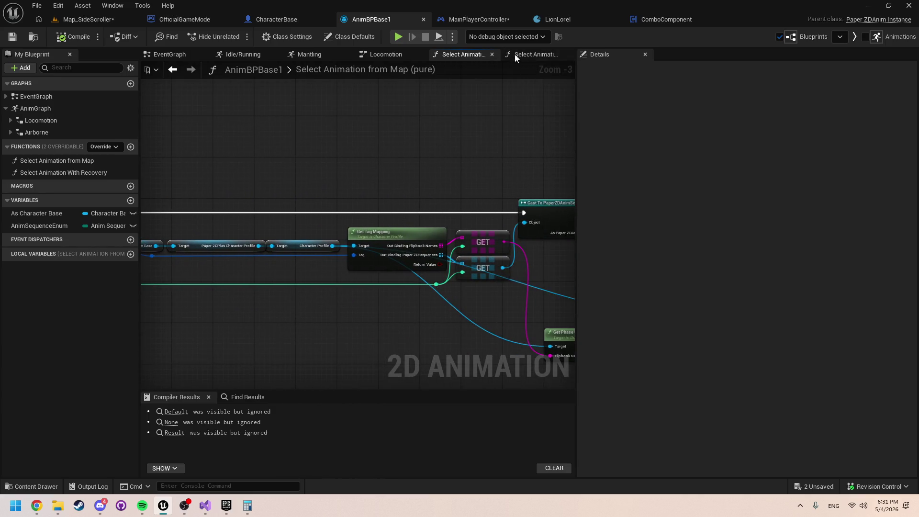
Step: In Select Animation With Recovery, wire the function entry into the Print Object node
click(534, 56)
key(Home)
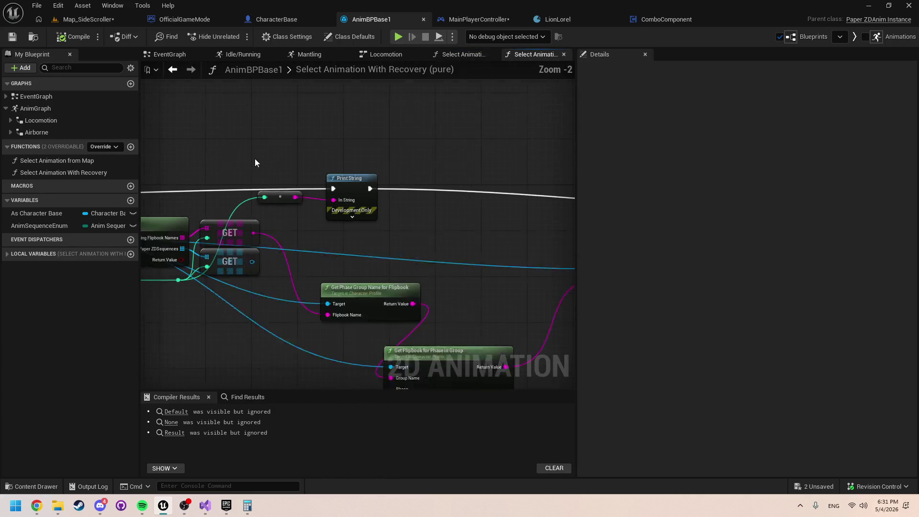
scroll(391, 213, down, 2)
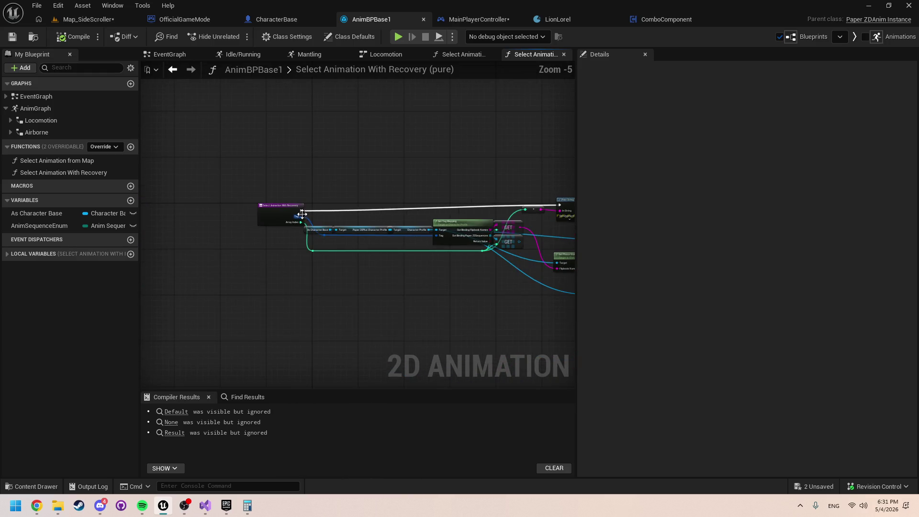
mouse_move(297, 212)
mouse_down()
mouse_move(611, 230)
mouse_move(365, 213)
mouse_move(322, 231)
mouse_move(375, 223)
mouse_up()
scroll(366, 214, up, 3)
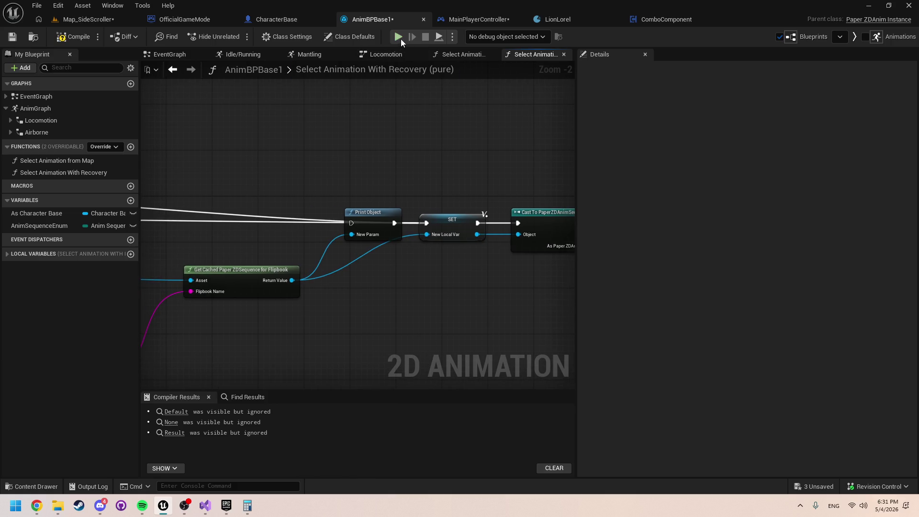
Step: Play-test the game, attacking and moving the character left and right
click(400, 39)
click(446, 193)
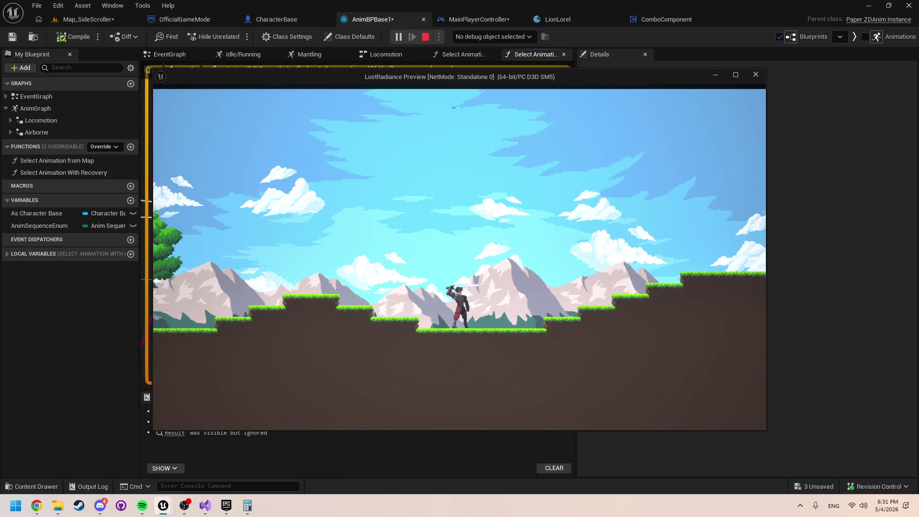
key(d)
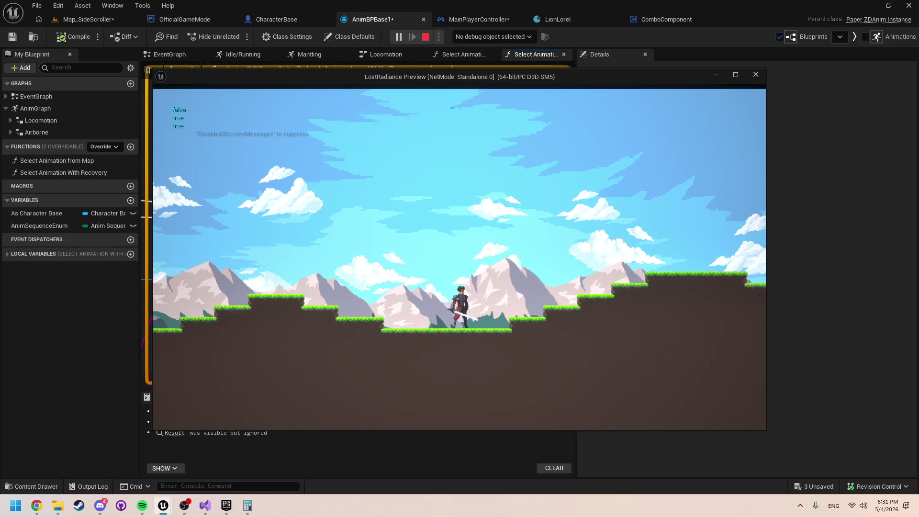
key(a)
key(d)
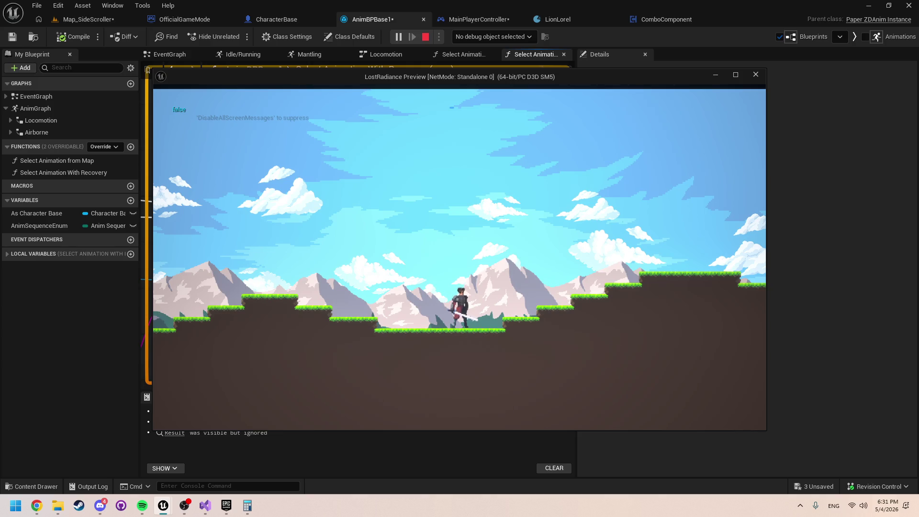
key(Escape)
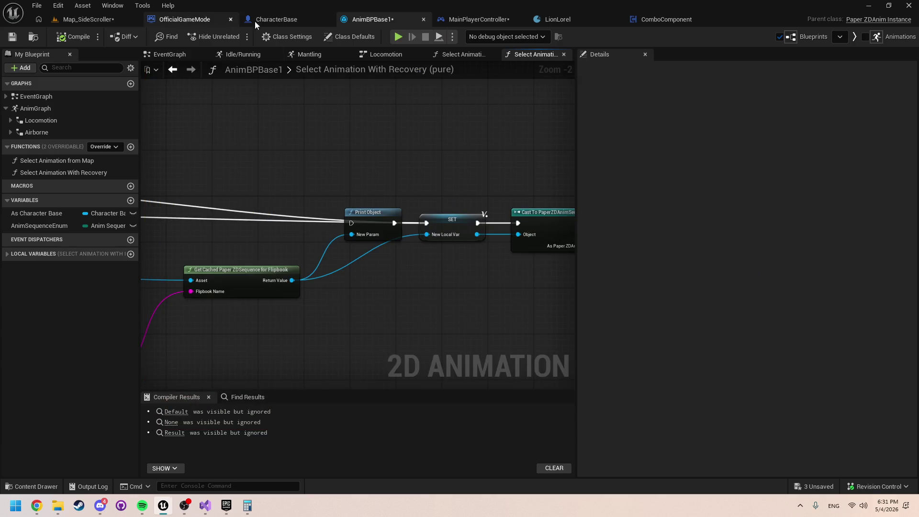
Step: Return to MainPlayerController and pan the EventGraph to review the combo branch nodes
click(283, 20)
click(481, 19)
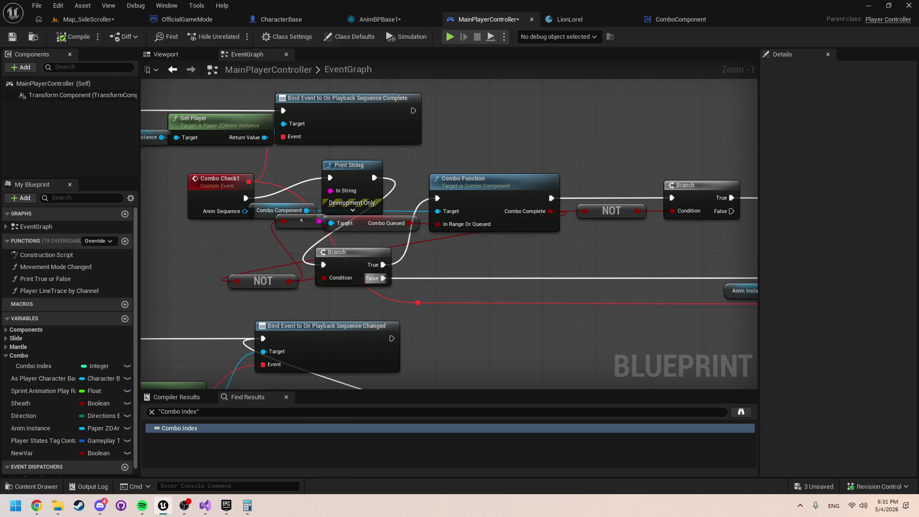
mouse_move(650, 271)
mouse_down()
mouse_move(437, 265)
mouse_move(647, 271)
mouse_up()
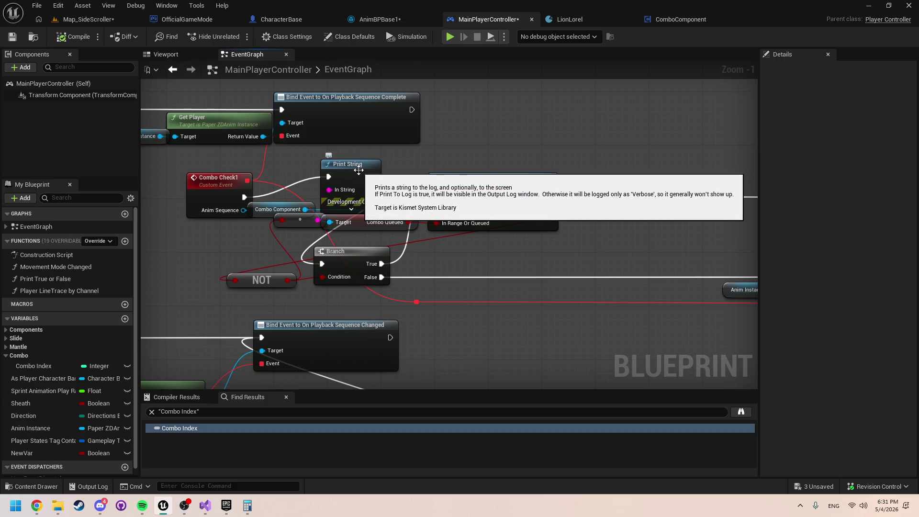
mouse_move(416, 383)
mouse_down()
mouse_move(416, 283)
mouse_move(314, 302)
mouse_move(413, 279)
mouse_move(289, 265)
mouse_move(785, 277)
mouse_move(752, 310)
mouse_move(754, 300)
mouse_up()
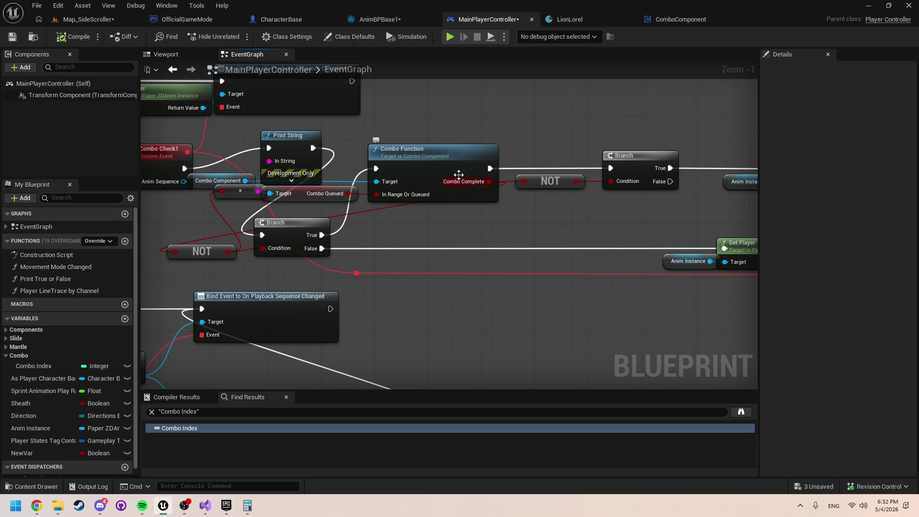
scroll(451, 165, down, 1)
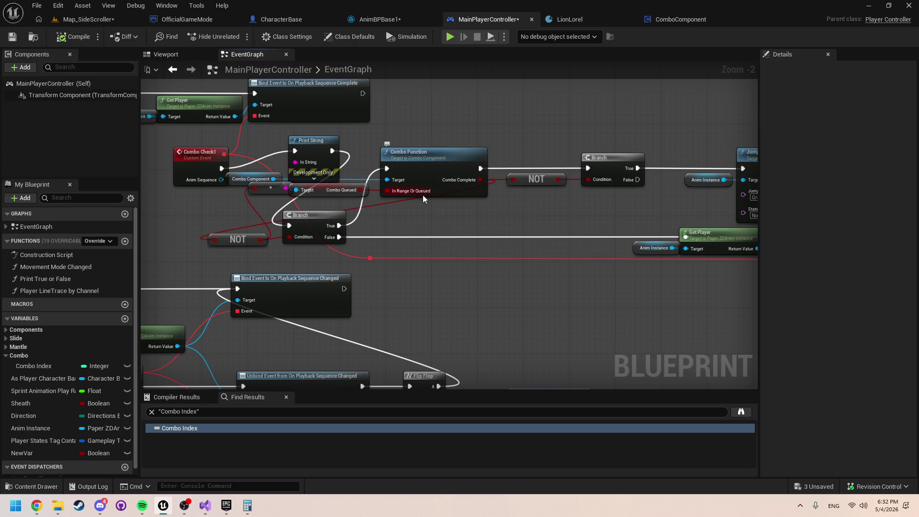
Step: Run a test session, moving right with D to attack repeatedly, then left with A
click(449, 40)
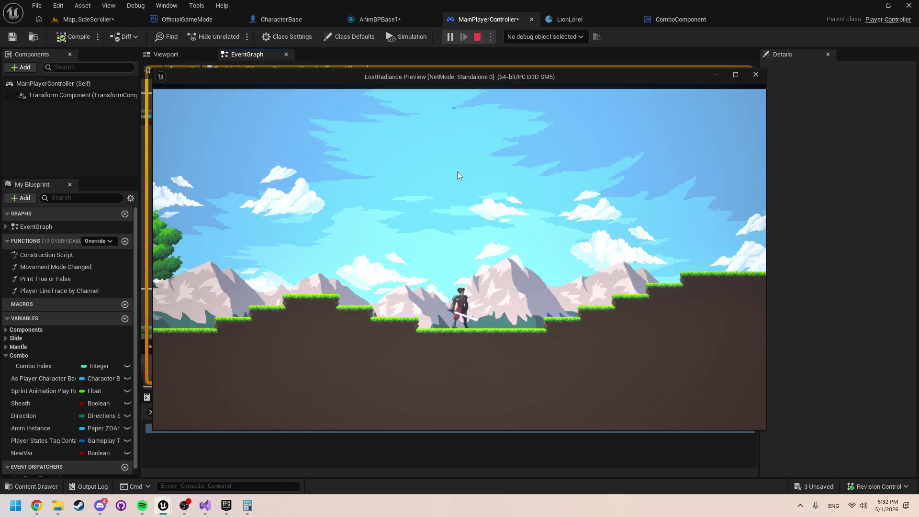
key(d)
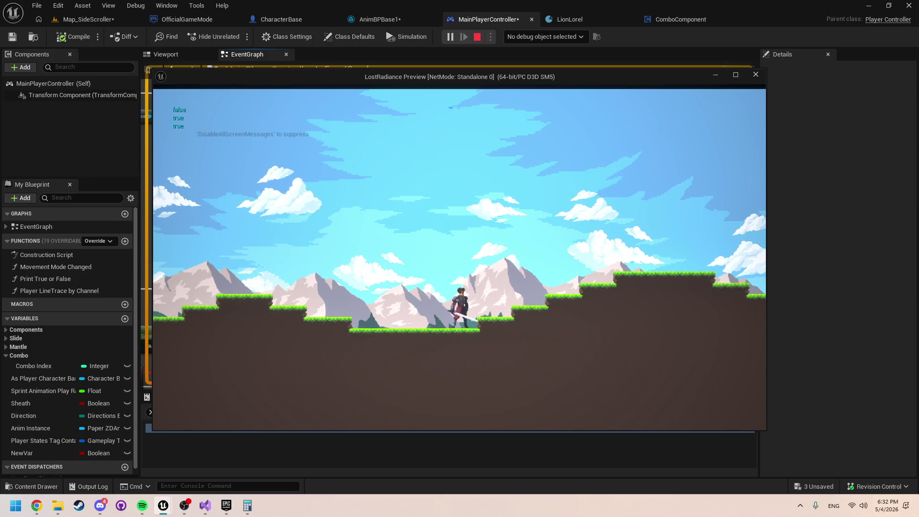
key(d)
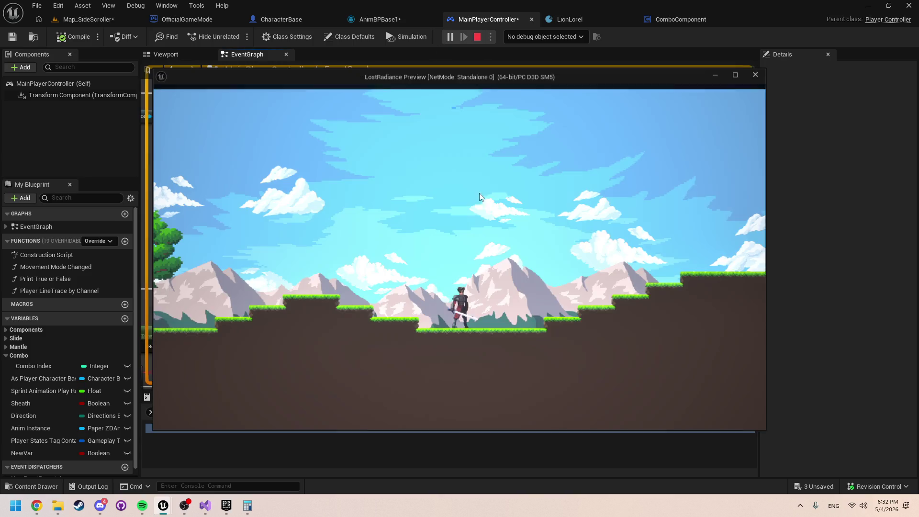
key(d)
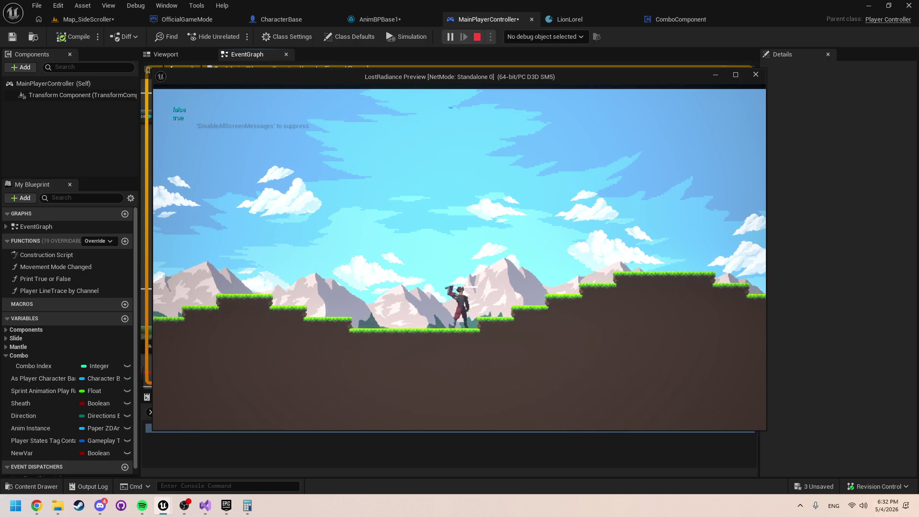
key(d)
key(a)
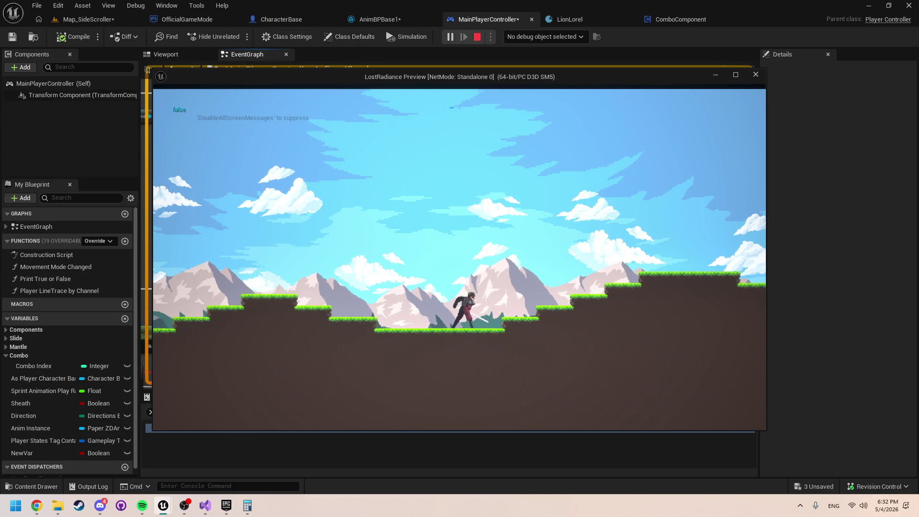
key(Escape)
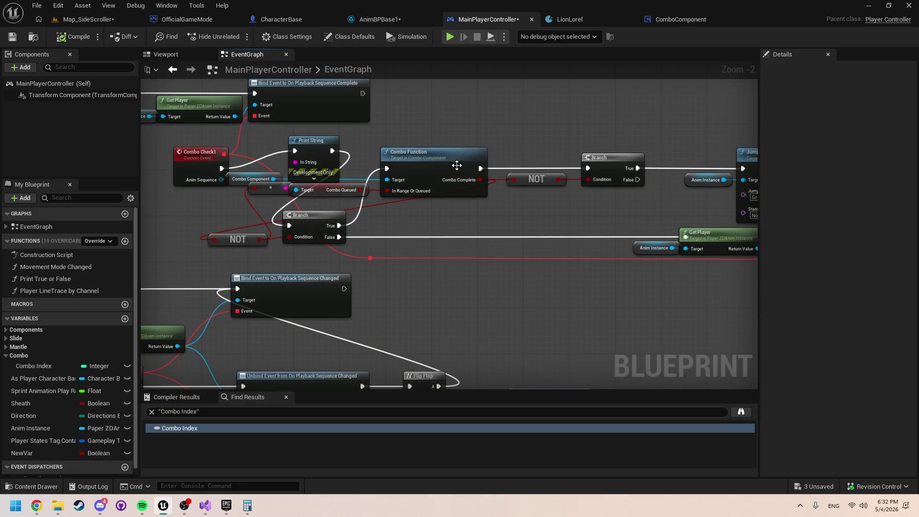
Step: Open ComboComponent's ComboFunction graph from the Combo Function node in MainPlayerController
click(435, 168)
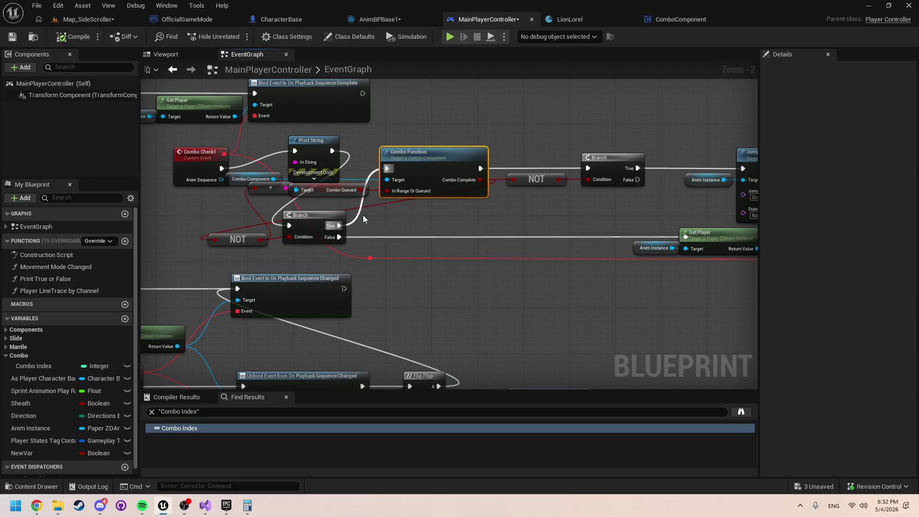
drag(391, 205, 438, 239)
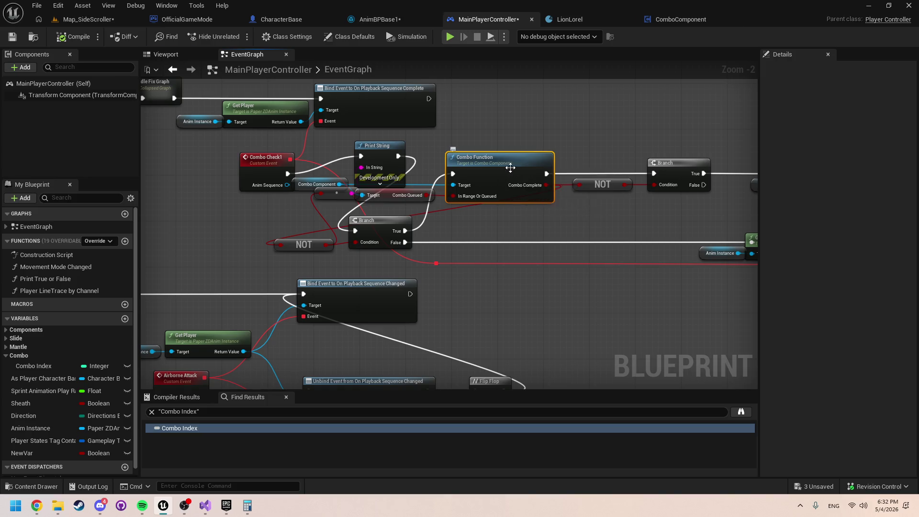
double_click(493, 171)
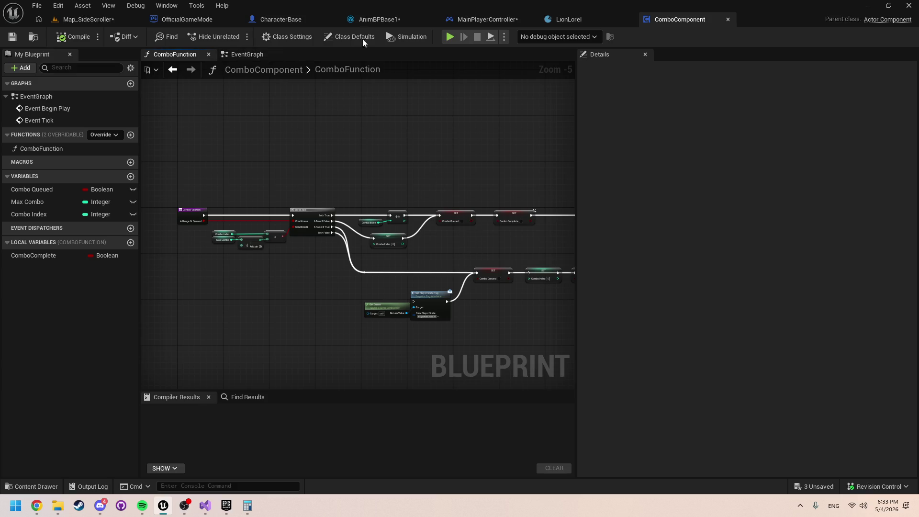
Step: Delete the Print String debug node after Combo Check1 in MainPlayerController
click(573, 24)
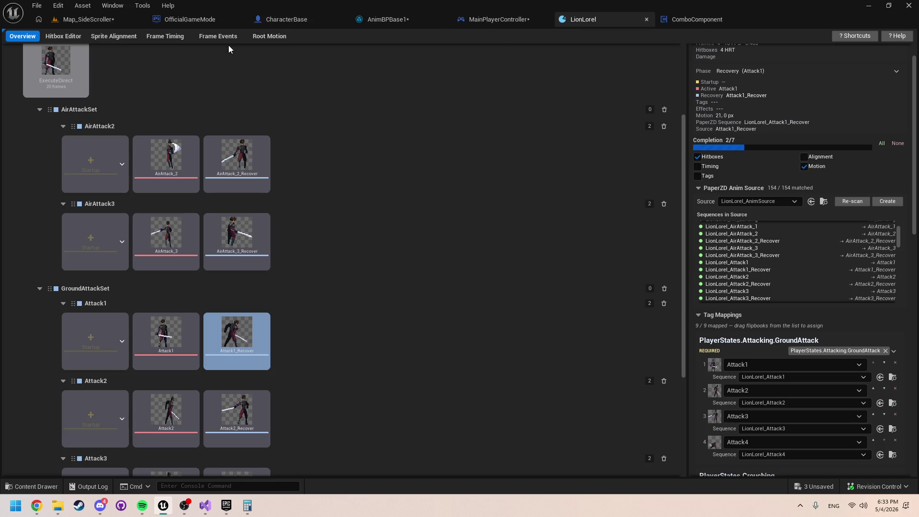
click(498, 20)
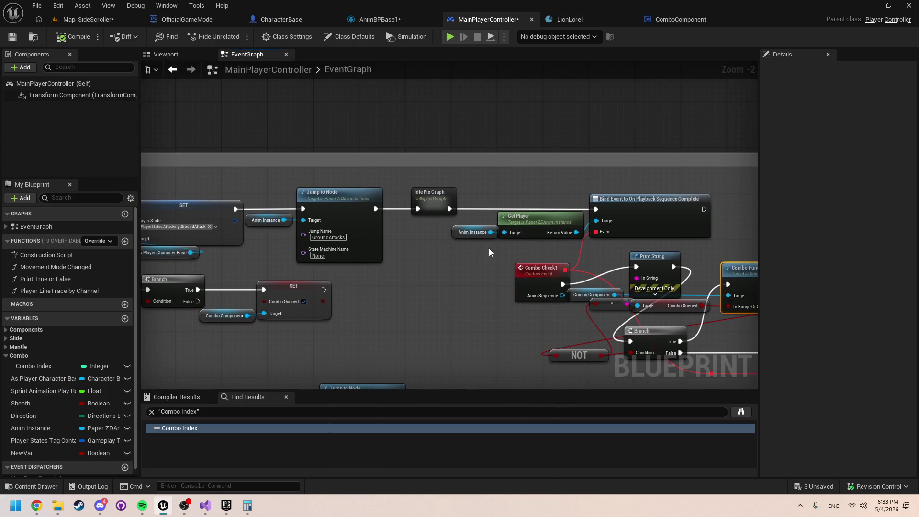
mouse_move(490, 249)
mouse_down()
mouse_move(605, 267)
mouse_move(687, 257)
mouse_move(500, 260)
mouse_move(483, 289)
mouse_move(402, 265)
mouse_up()
drag(368, 188, 349, 187)
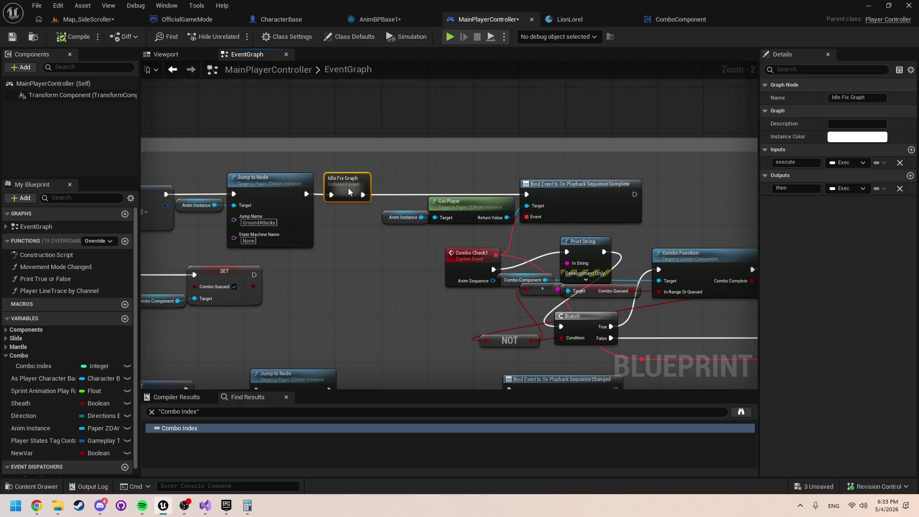
drag(522, 304, 453, 300)
scroll(480, 279, up, 1)
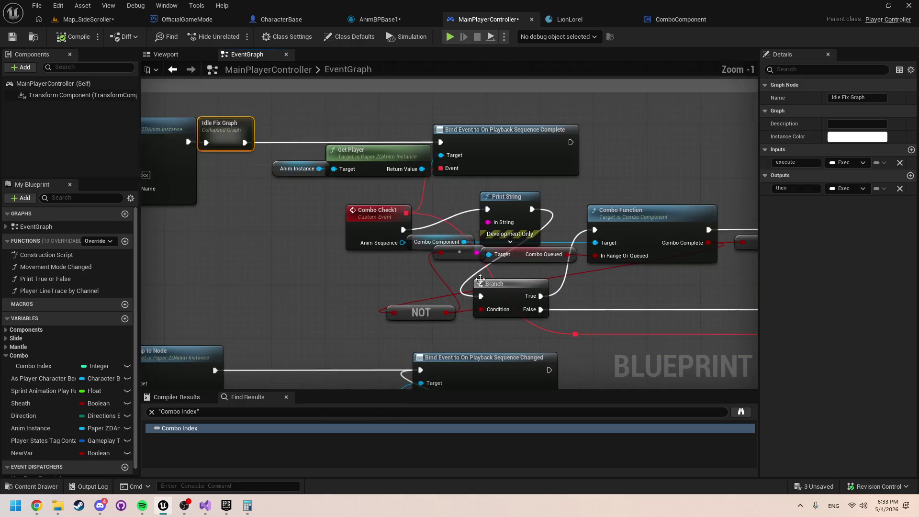
scroll(579, 276, up, 1)
mouse_move(579, 277)
mouse_down()
mouse_move(414, 291)
mouse_move(453, 298)
mouse_up()
click(380, 222)
key(Delete)
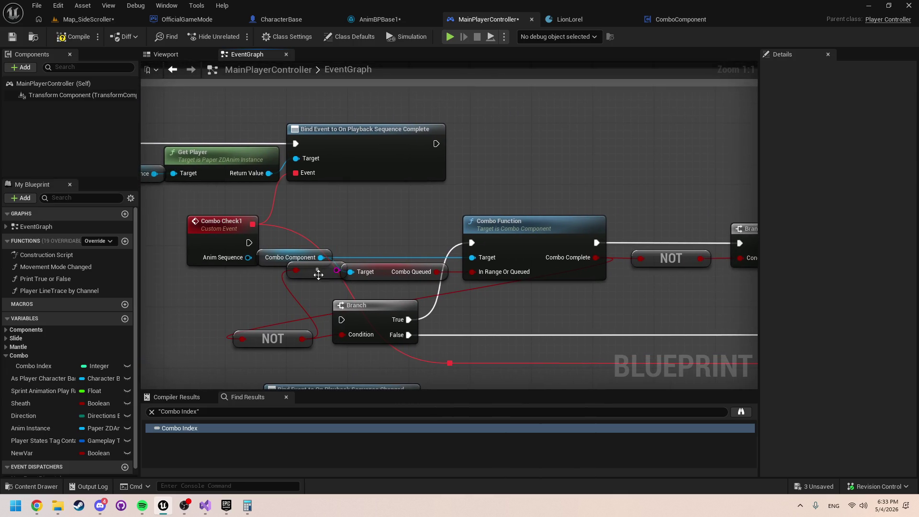
Step: Review both Branch nodes, the Combo Check1 event and the Combo Component getter
drag(319, 308, 353, 280)
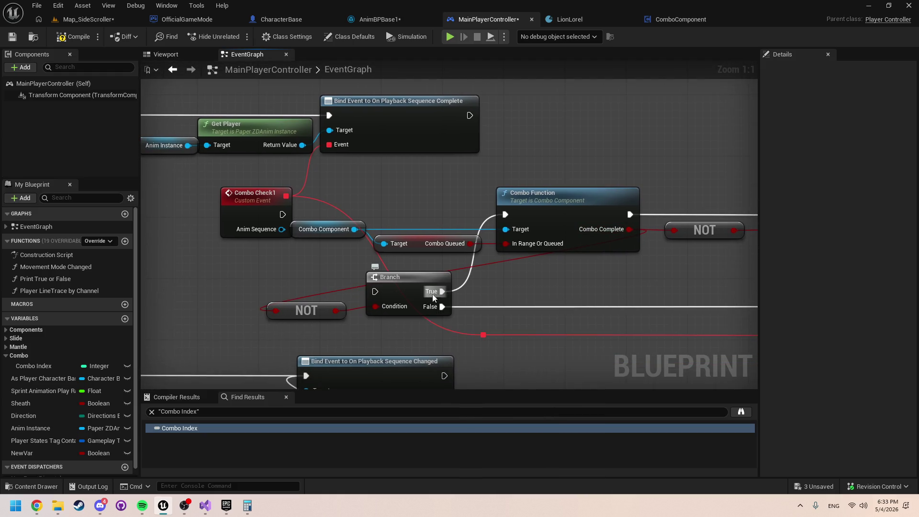
drag(504, 304, 374, 319)
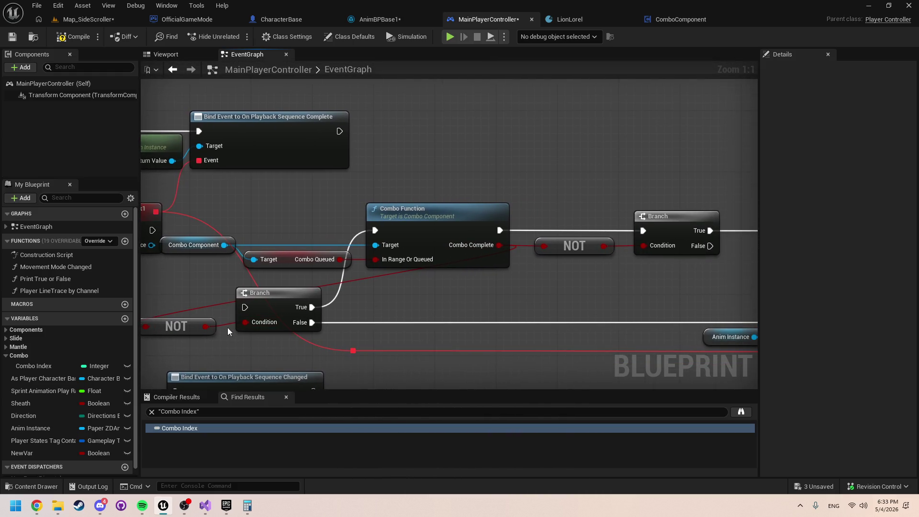
drag(228, 331, 332, 334)
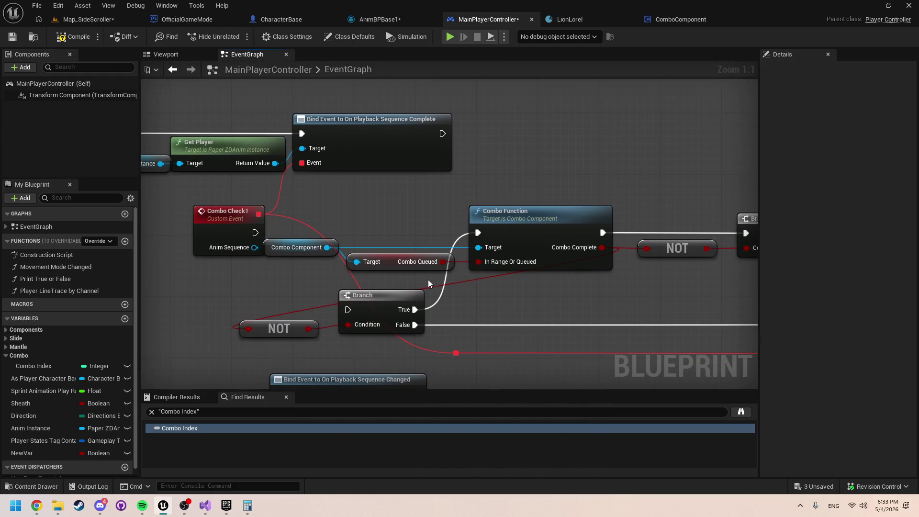
click(315, 251)
drag(315, 251, 510, 312)
Step: Paste a Combo Component getter and search its actions for 'set combo' without adding a node
click(298, 154)
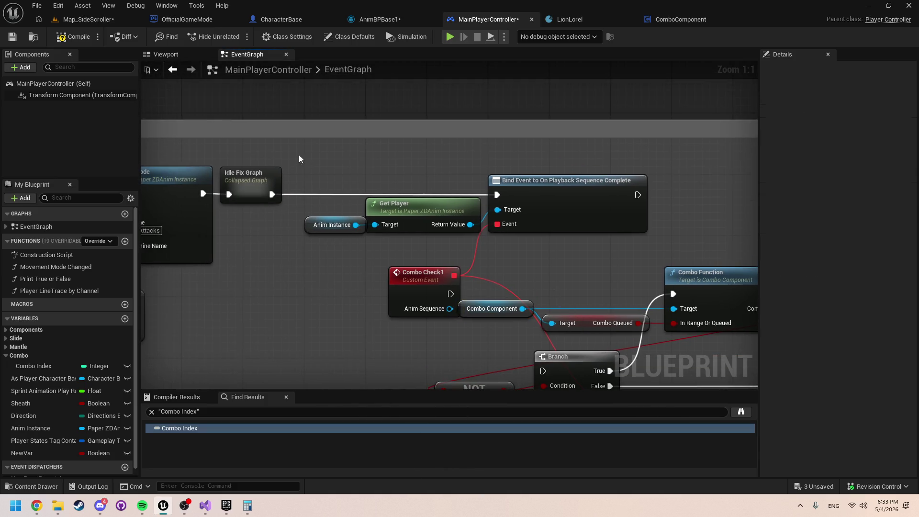
key(ctrl+v)
drag(339, 169, 356, 169)
text(set)
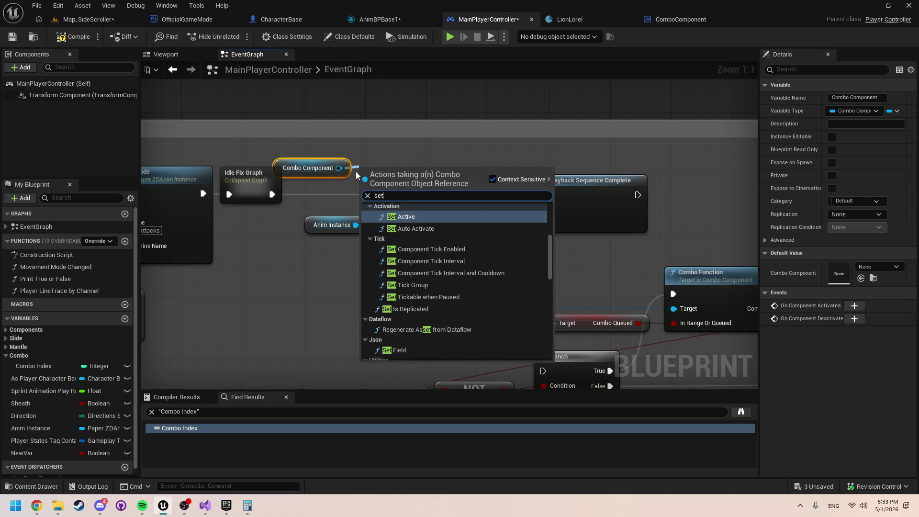
text( combo)
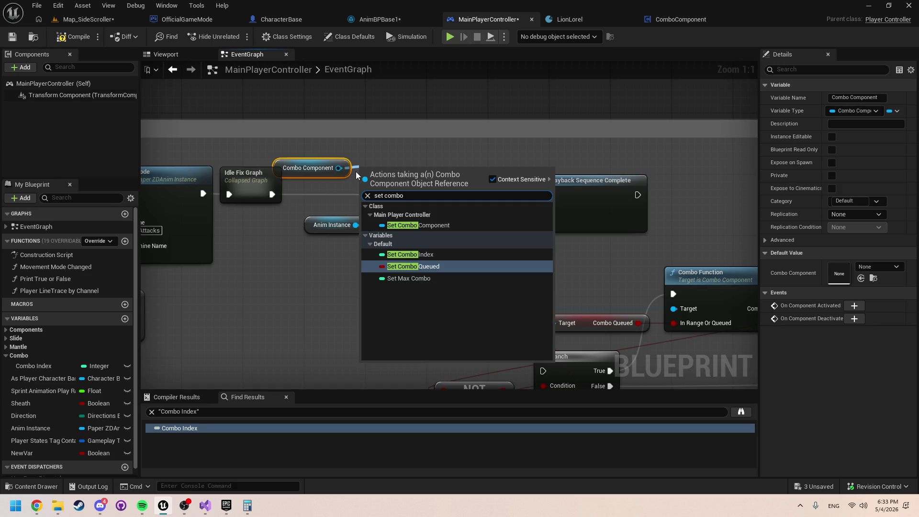
click(636, 288)
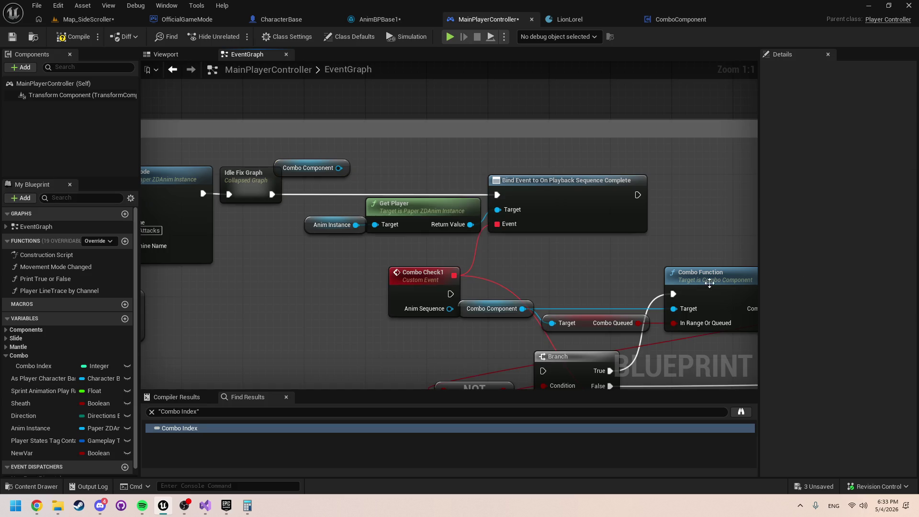
Step: Open the Combo Function graph and move the Combo Complete getter beside the Return Node
click(709, 284)
double_click(709, 285)
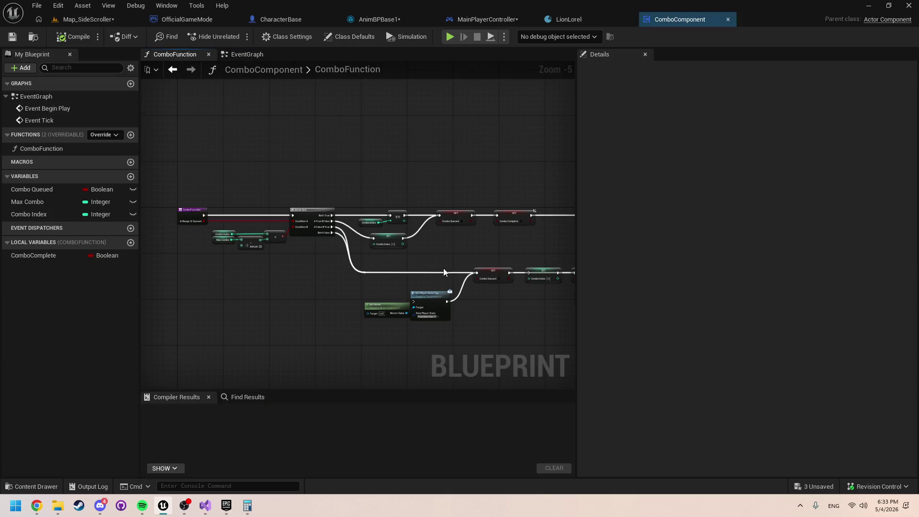
scroll(408, 251, up, 3)
drag(436, 203, 408, 202)
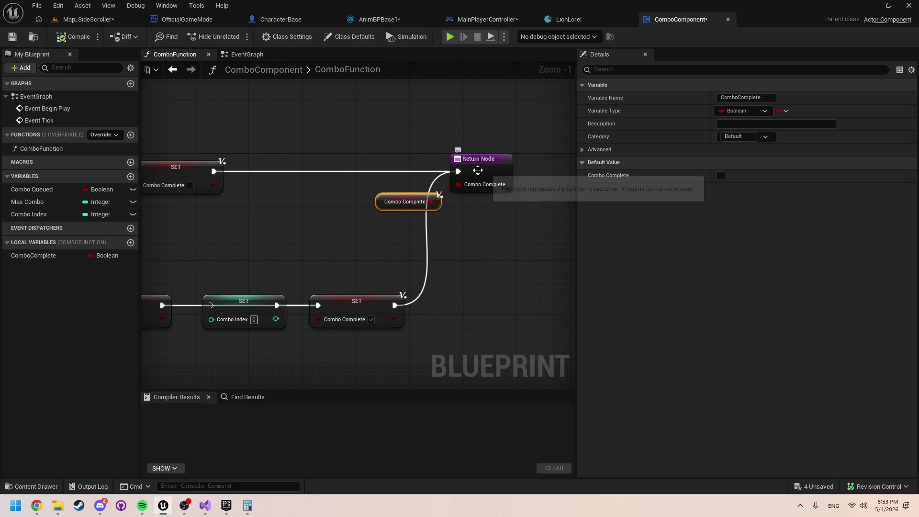
click(481, 185)
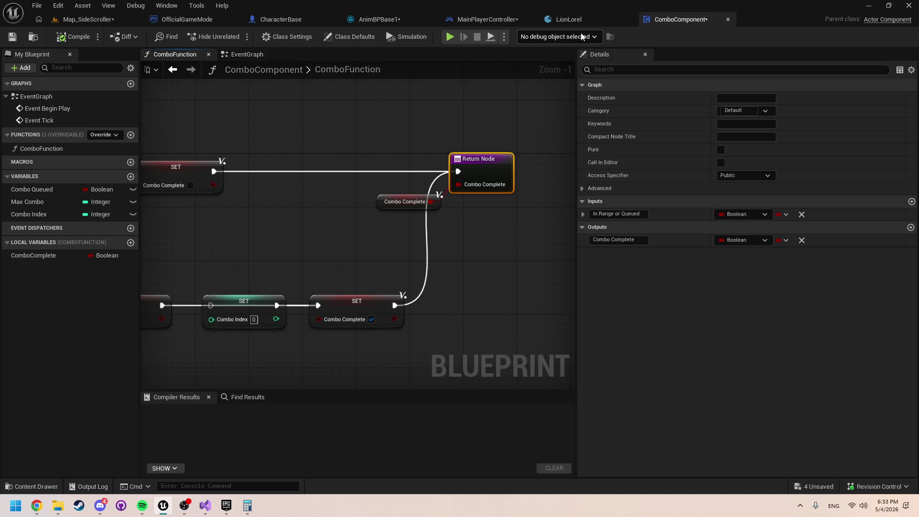
click(484, 19)
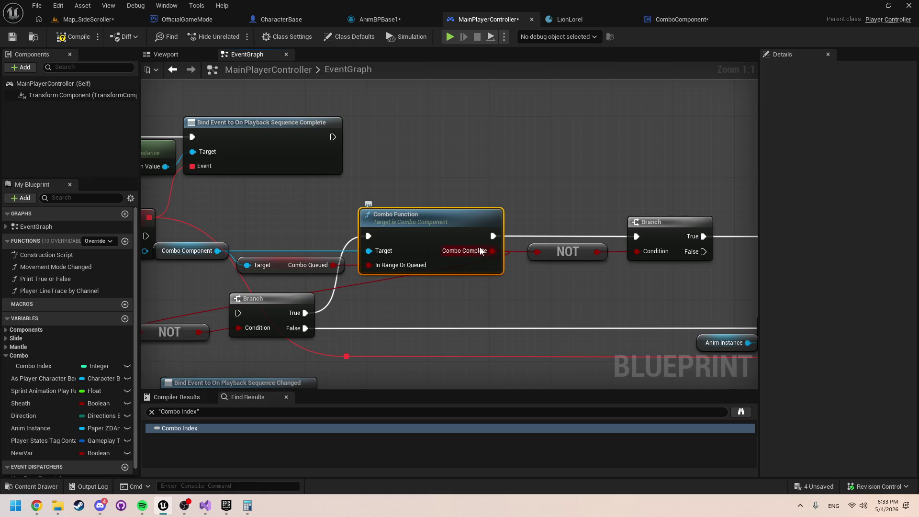
click(699, 18)
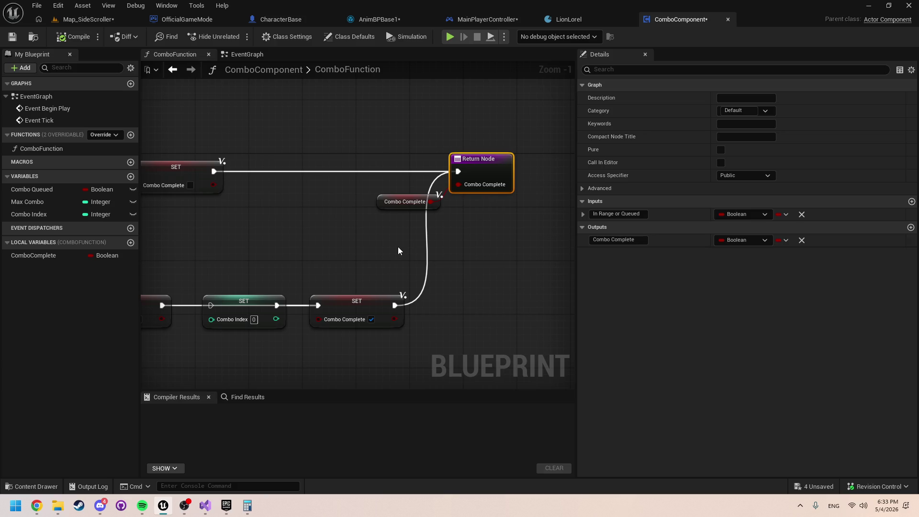
mouse_move(349, 252)
mouse_down()
mouse_move(466, 251)
mouse_move(318, 158)
mouse_up()
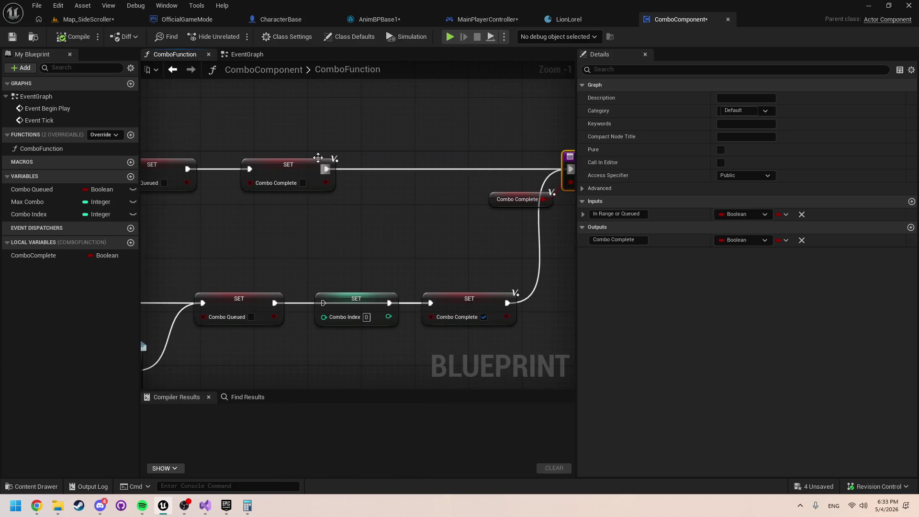
Step: Move Get Owner and Set Player State Tag up and wire the both-false exec into Set Player State Tag
click(318, 158)
right_click(301, 172)
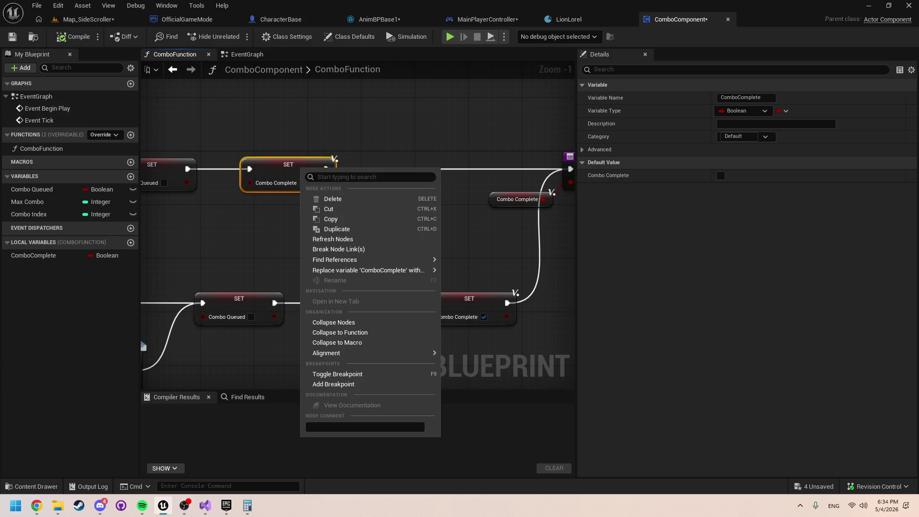
click(546, 237)
drag(436, 249, 681, 164)
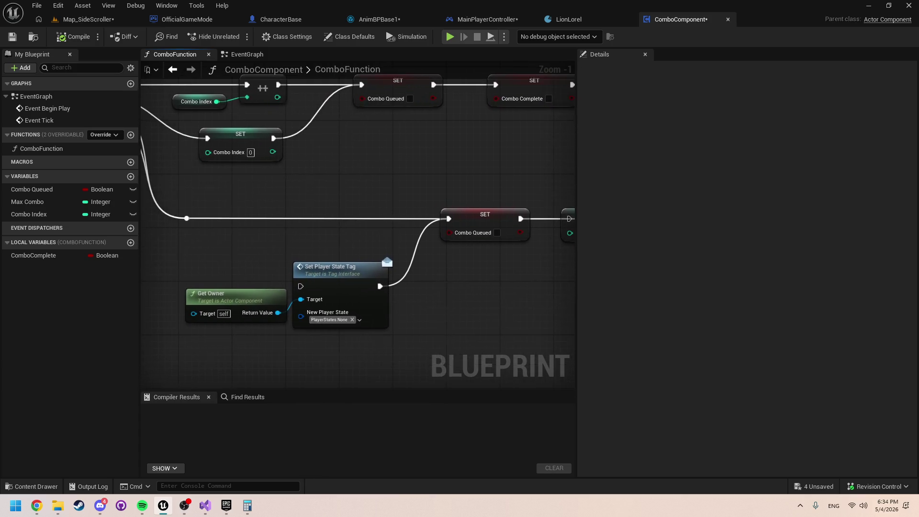
scroll(481, 174, down, 2)
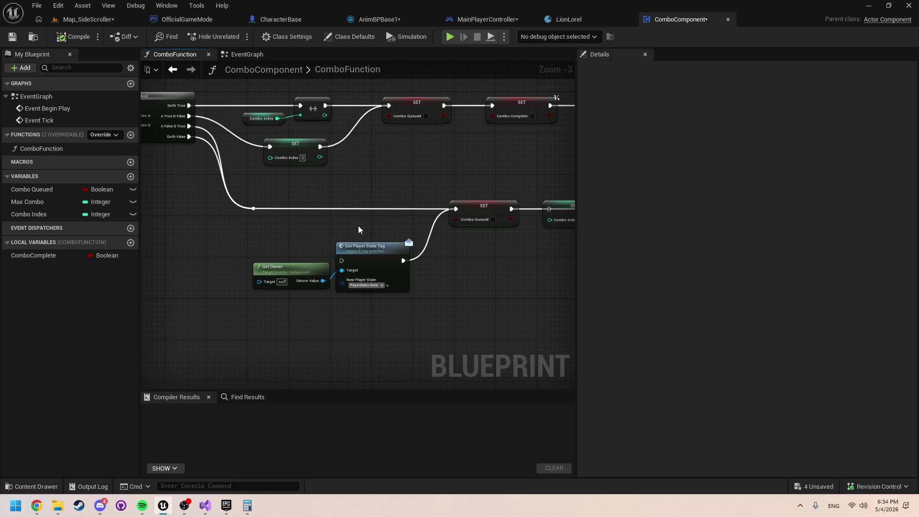
scroll(347, 265, up, 2)
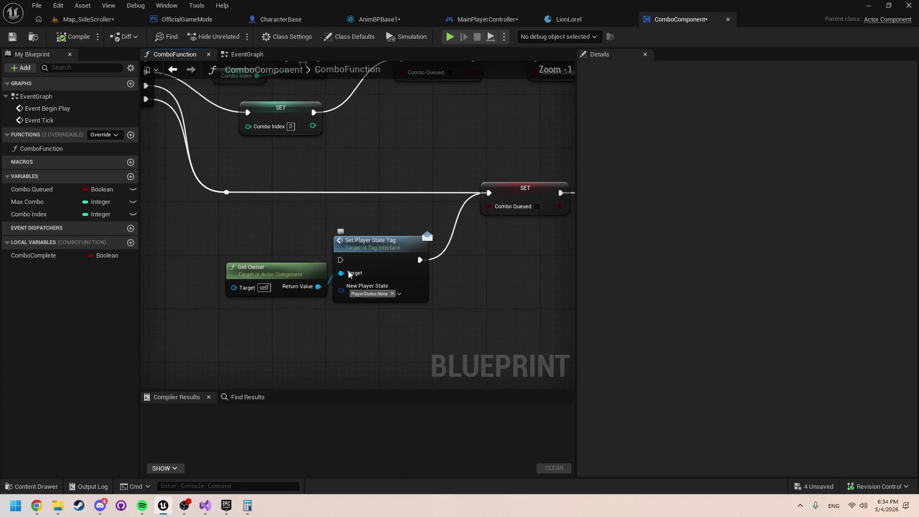
drag(381, 328, 294, 275)
drag(375, 259, 382, 225)
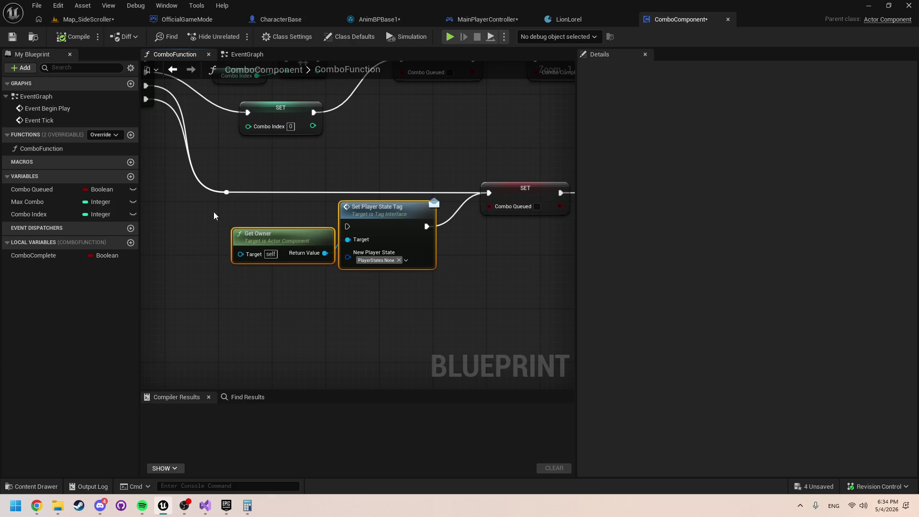
drag(227, 193, 347, 226)
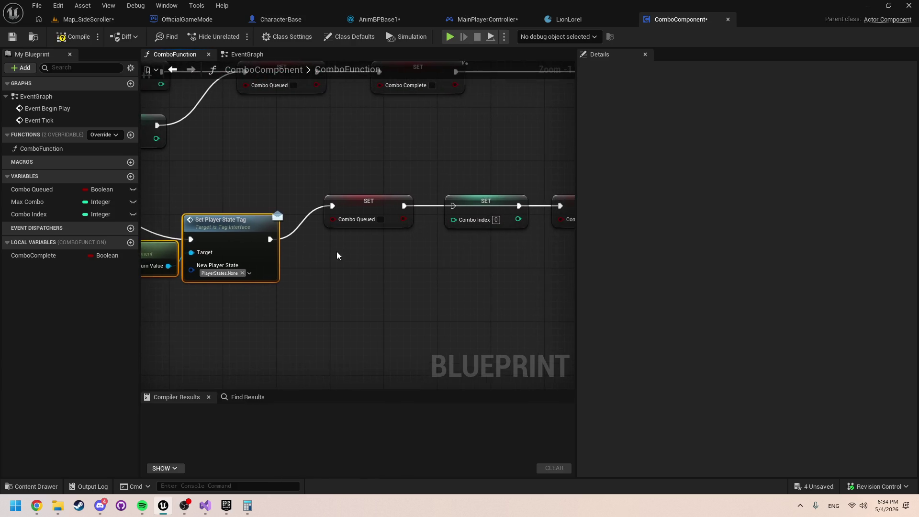
Step: Compile ComboComponent and run a quick play-test
click(73, 37)
click(449, 37)
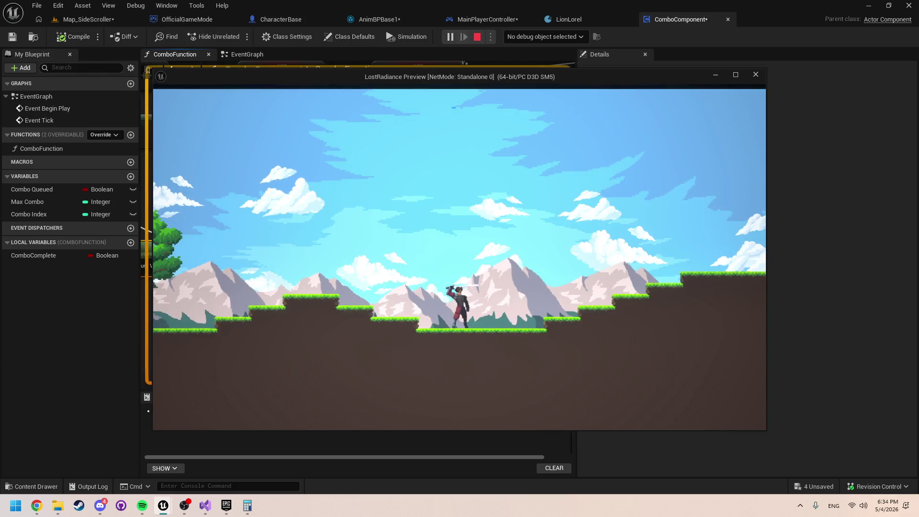
key(Escape)
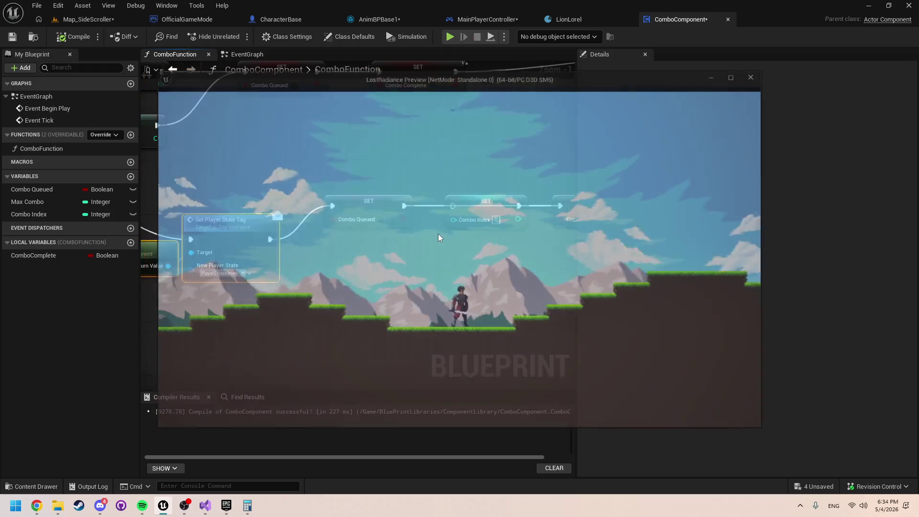
scroll(422, 271, down, 3)
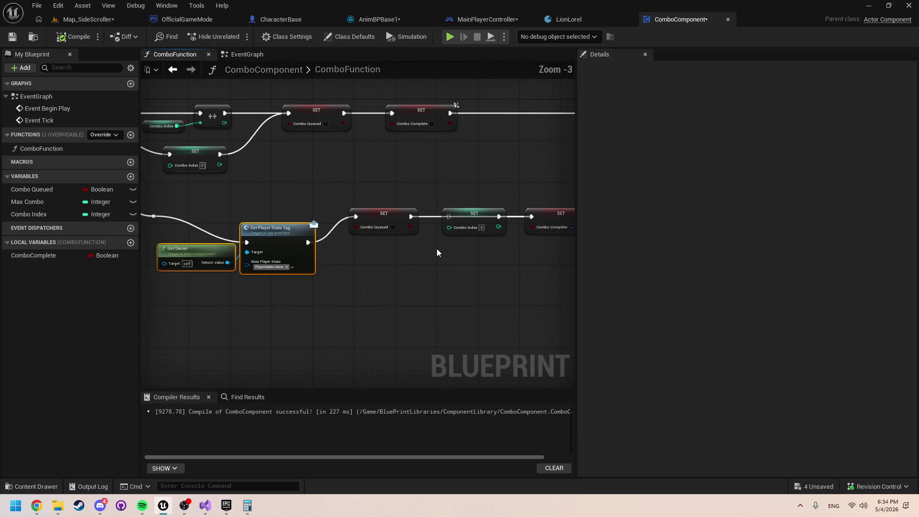
drag(397, 296, 361, 296)
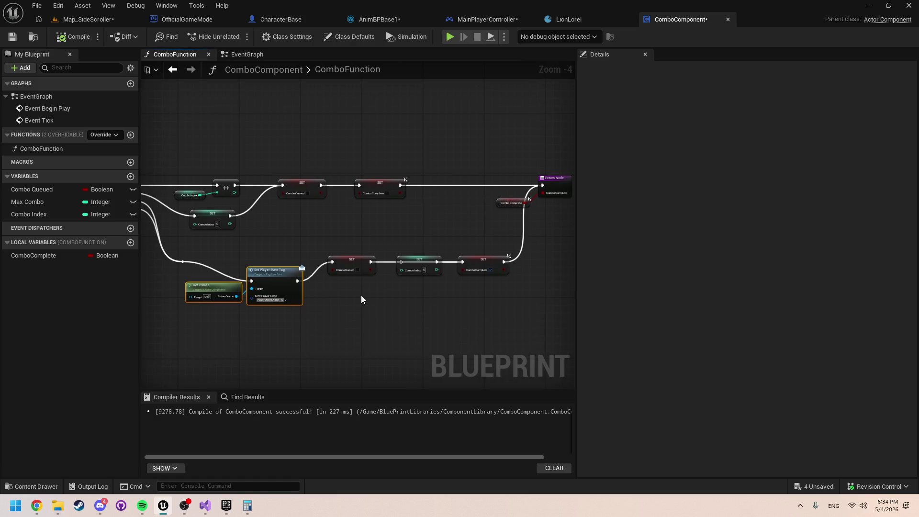
Step: In ComboFunction, shift Get Owner and Set Player State Tag up and to the left
click(485, 19)
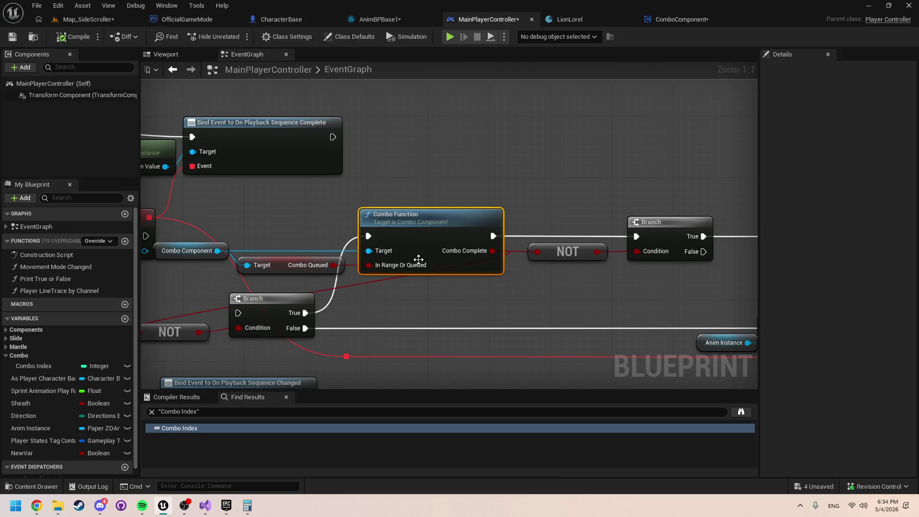
click(671, 20)
drag(158, 250, 457, 265)
scroll(349, 267, up, 1)
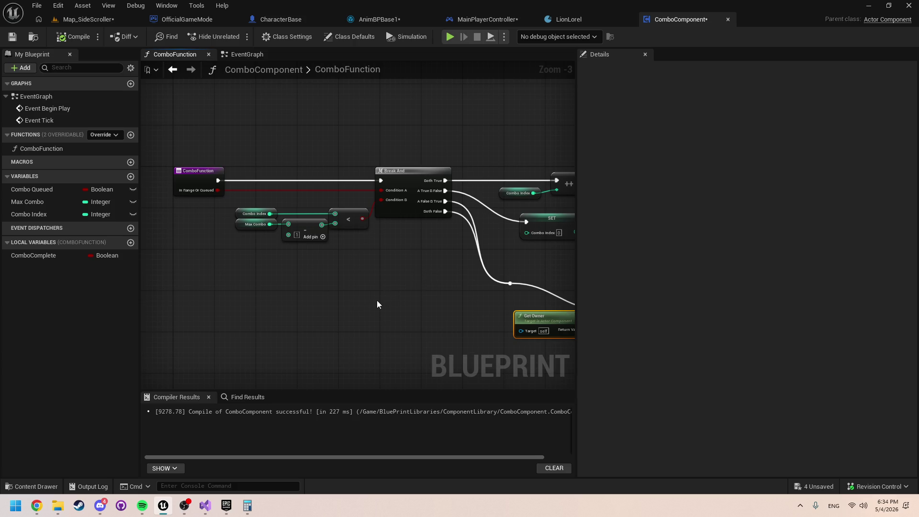
mouse_move(377, 304)
mouse_down()
mouse_move(248, 257)
mouse_move(424, 320)
mouse_up()
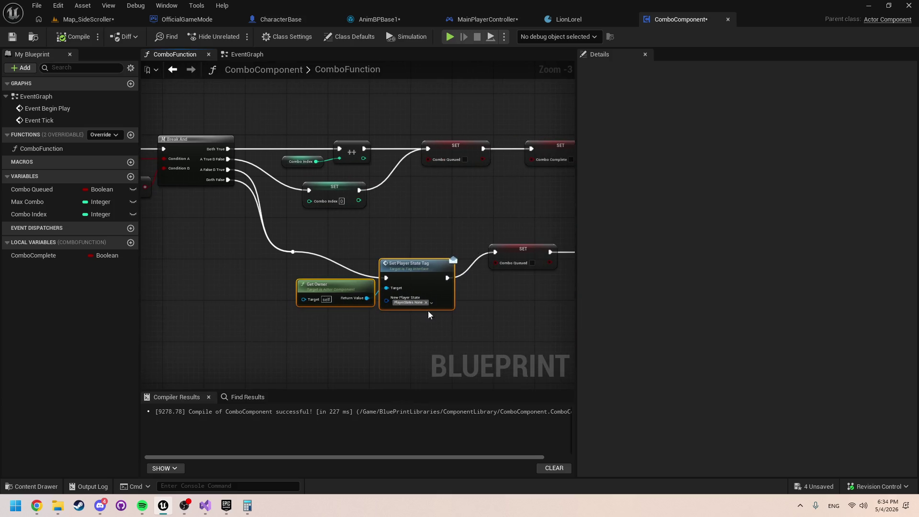
drag(413, 272, 408, 246)
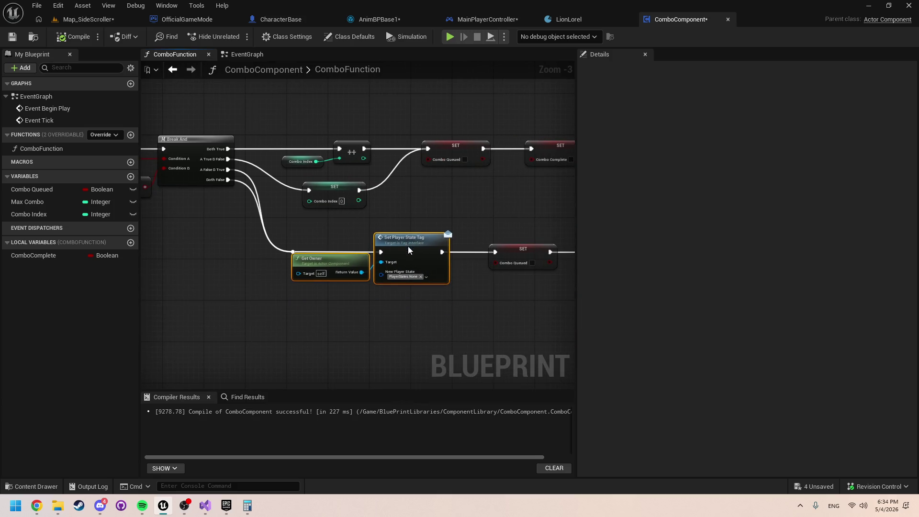
Step: Delete the Set Player State and cast nodes from MainPlayerController's EventGraph
click(502, 24)
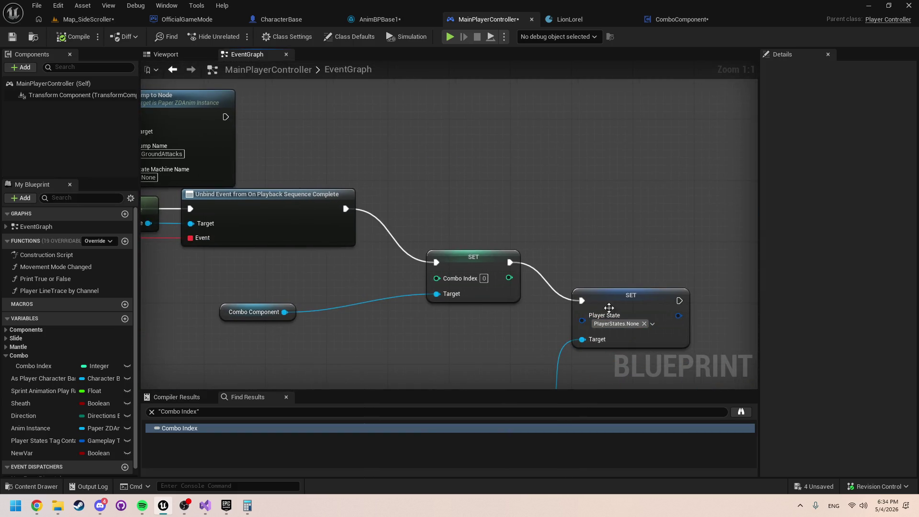
click(609, 307)
key(Delete)
click(450, 285)
key(Delete)
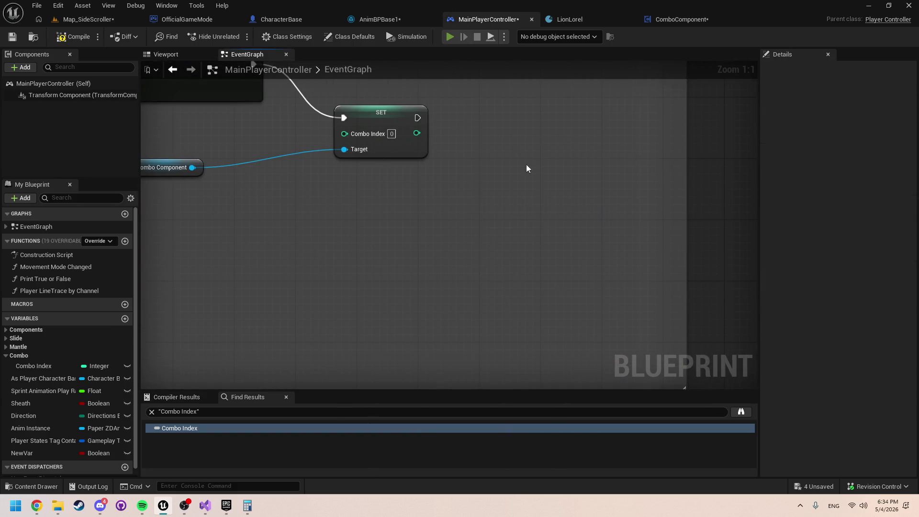
Step: Play-test twice, running the character right, then return to ComboComponent
key(alt+p)
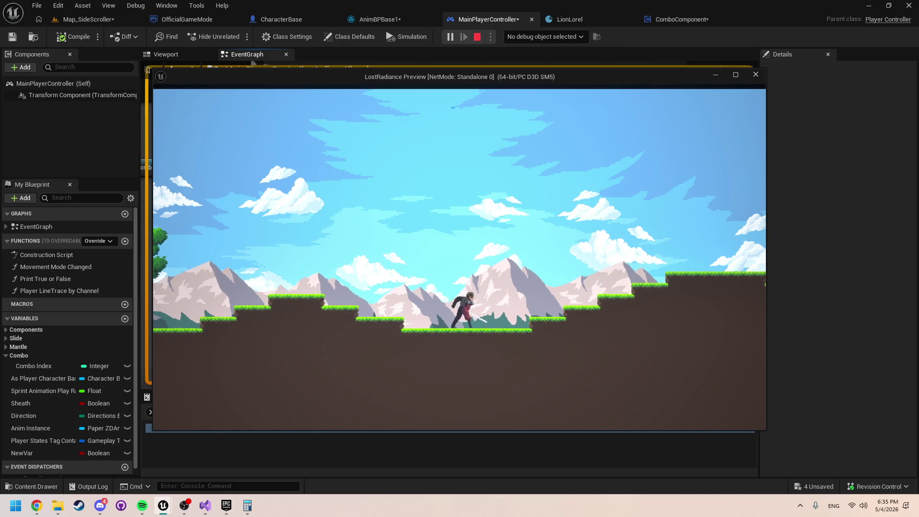
key(d)
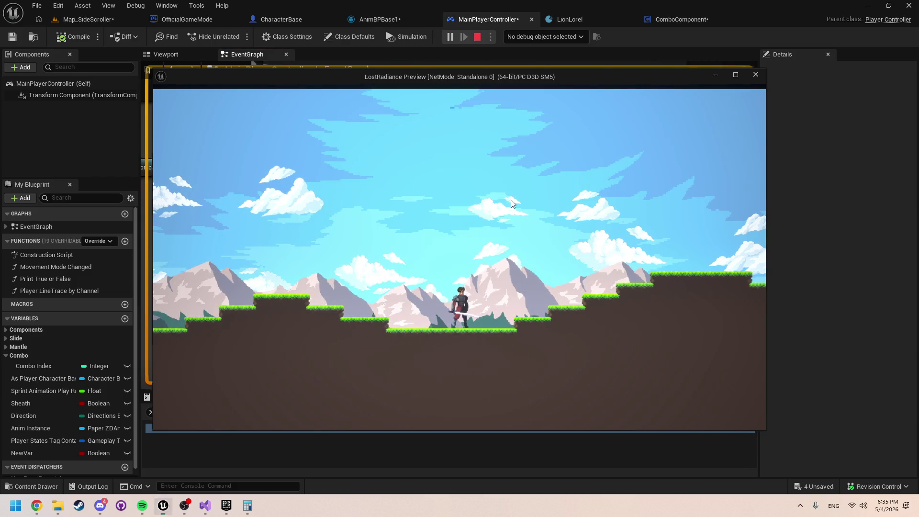
key(Escape)
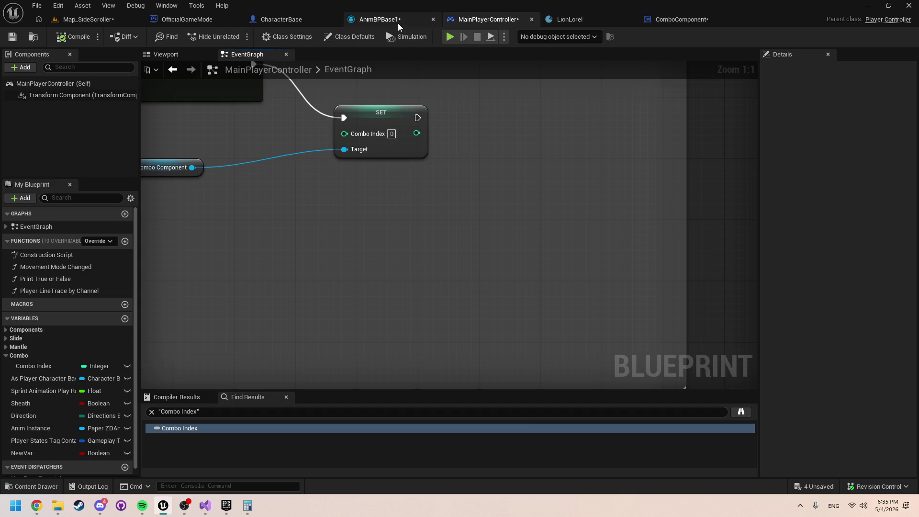
click(450, 37)
key(d)
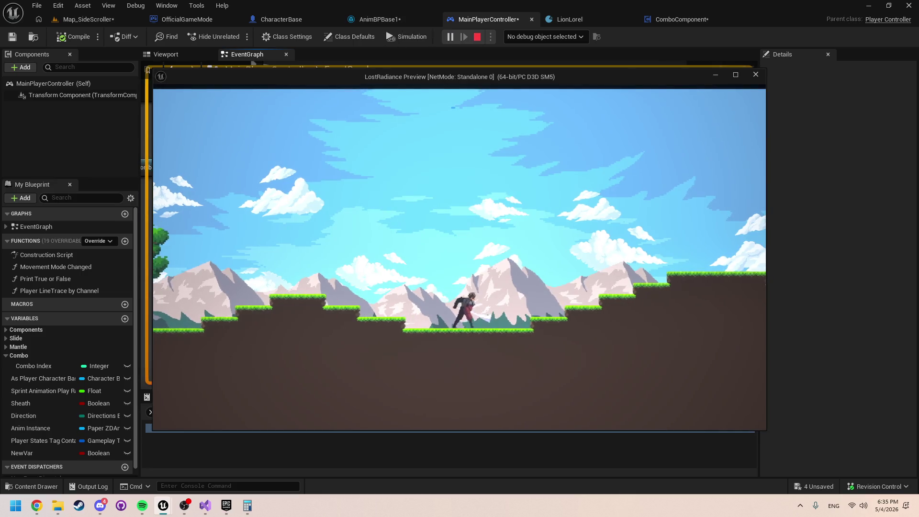
key(Escape)
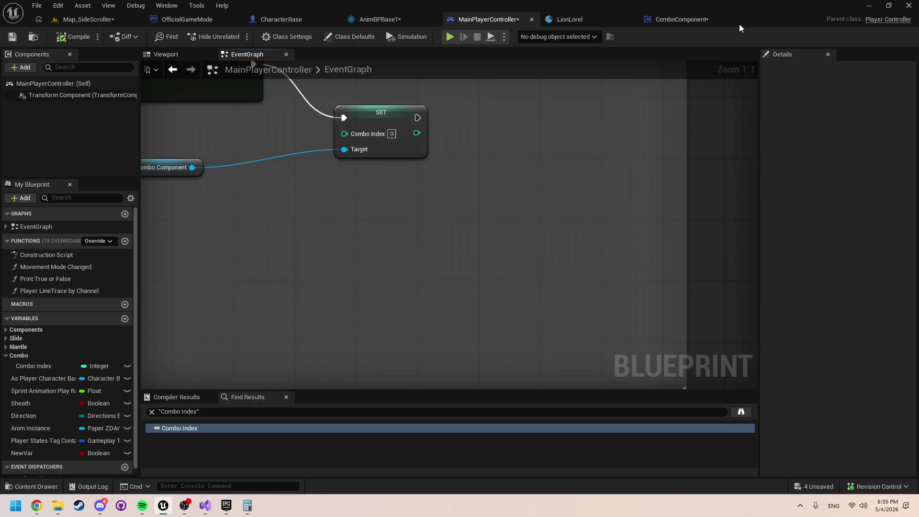
click(690, 20)
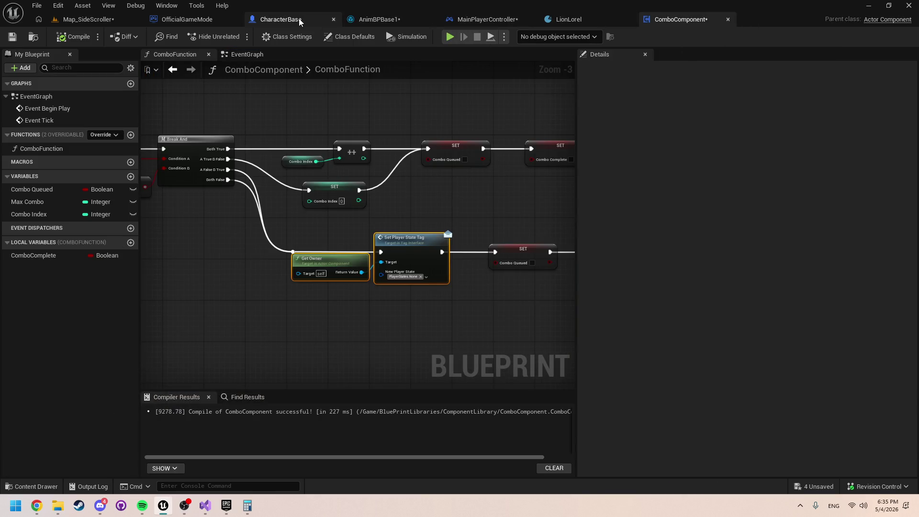
click(369, 22)
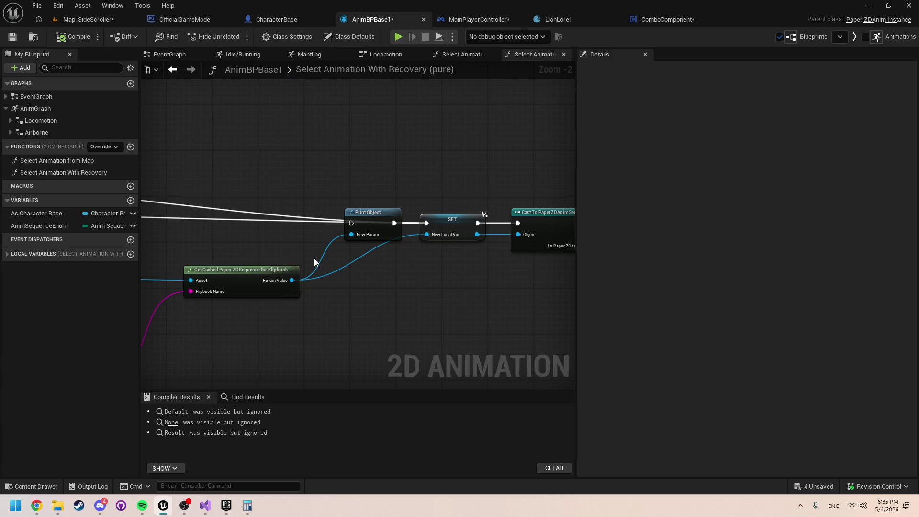
click(380, 55)
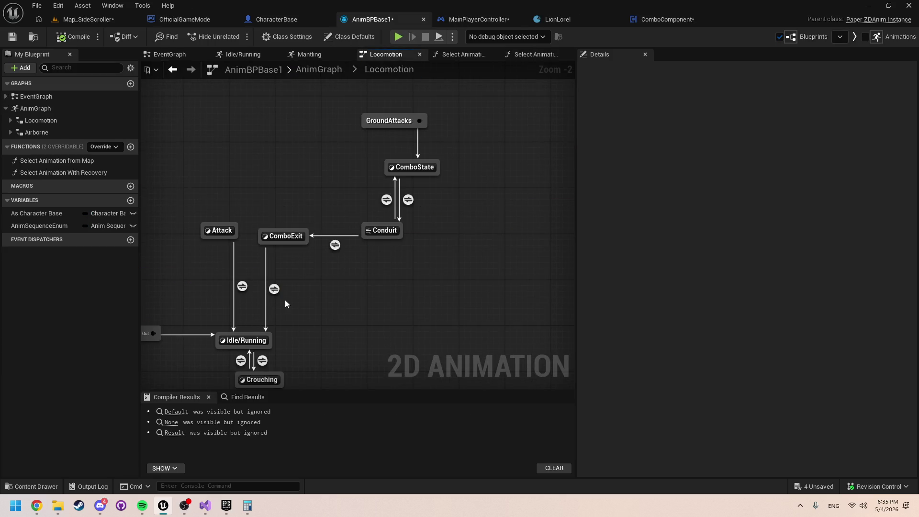
mouse_move(278, 285)
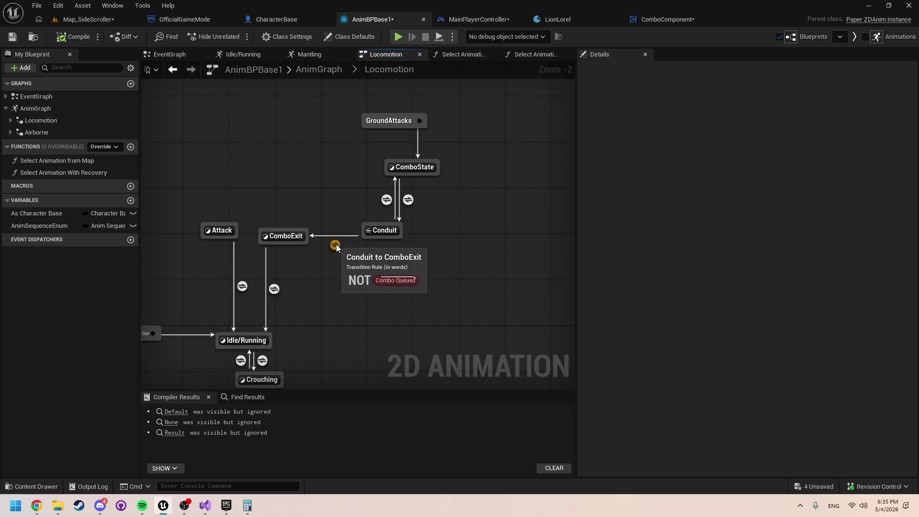
click(397, 37)
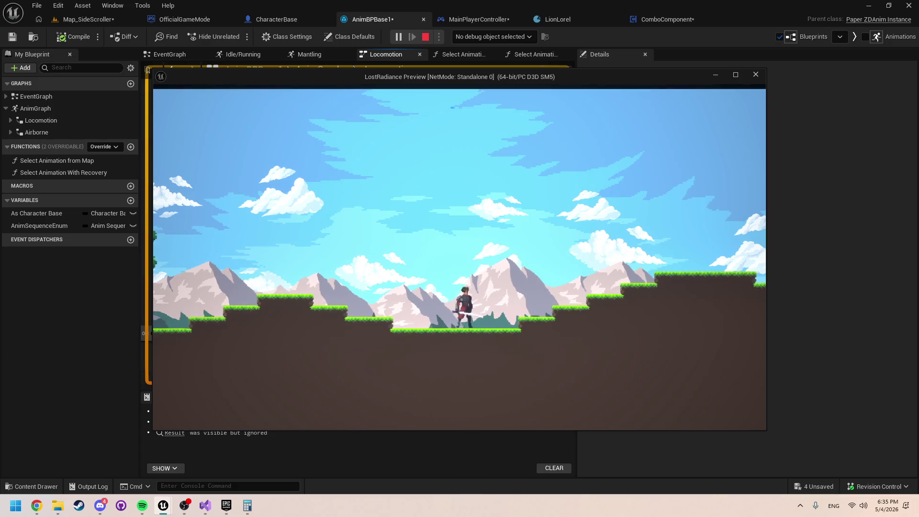
key(Escape)
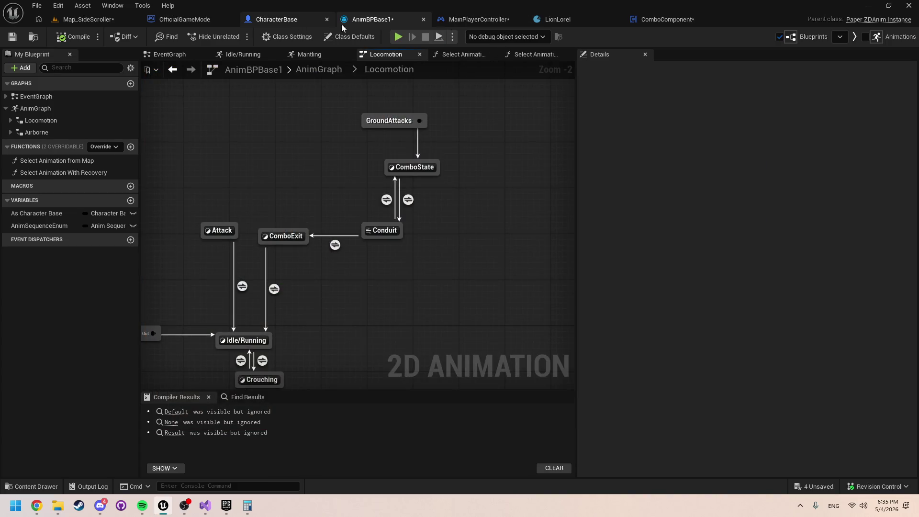
click(661, 19)
scroll(406, 312, up, 3)
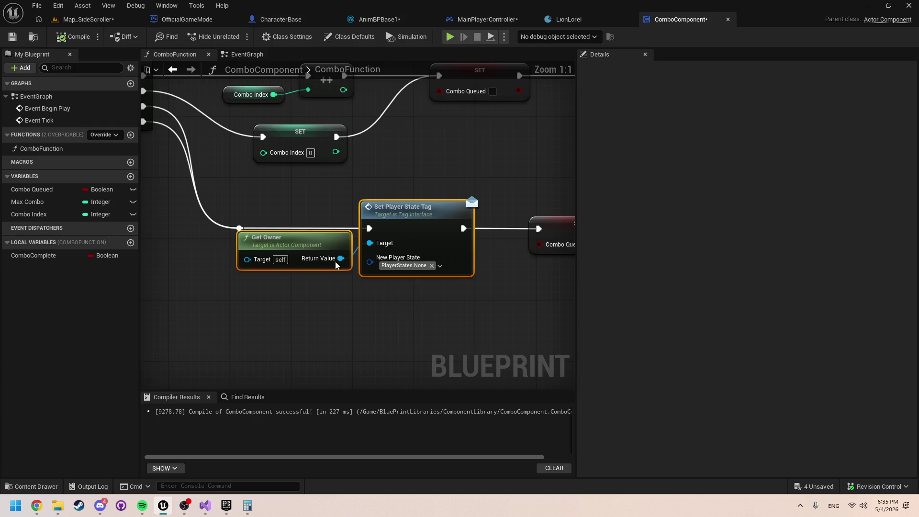
Step: Shift Get Owner and Set Player State Tag slightly right, then connect Combo Check1's exec to Combo Function
drag(434, 238, 441, 238)
click(496, 307)
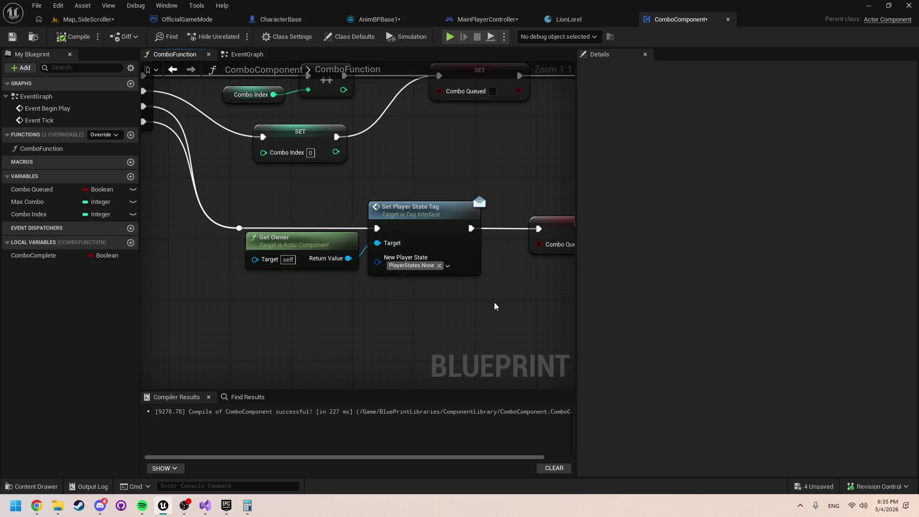
scroll(478, 287, down, 5)
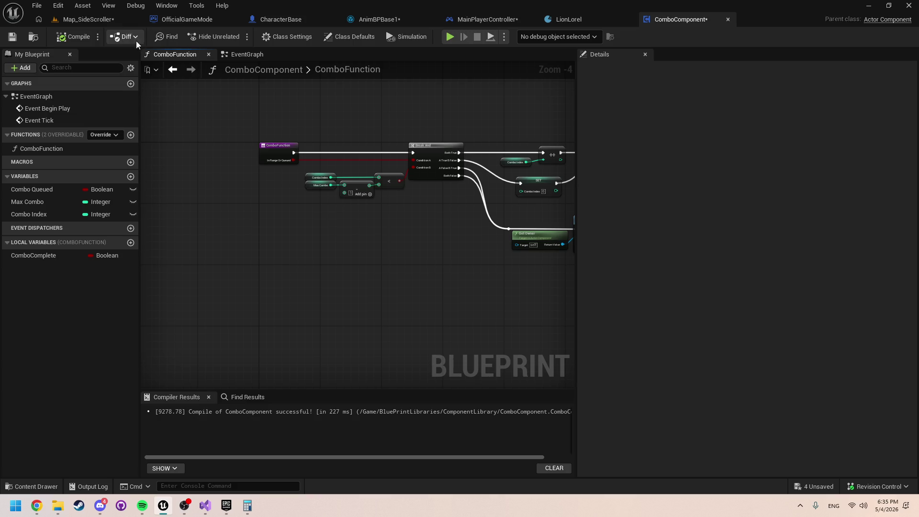
click(490, 19)
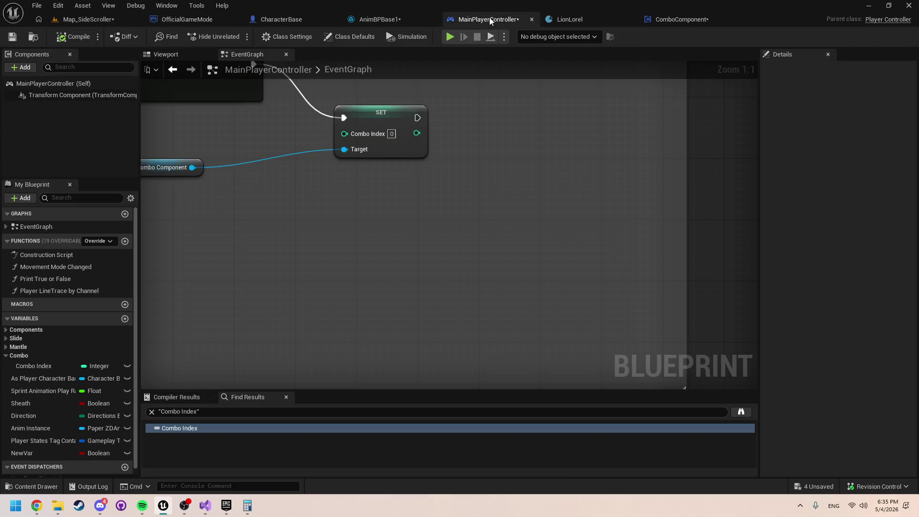
scroll(529, 342, down, 3)
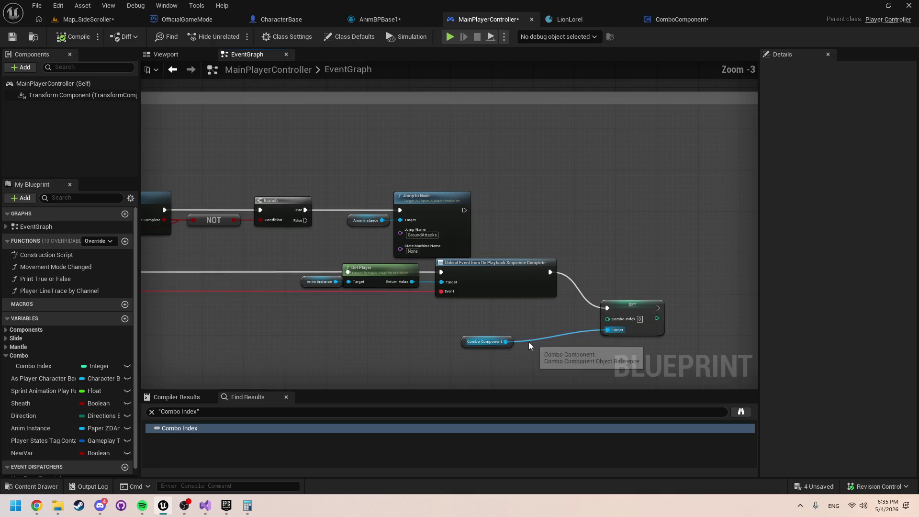
mouse_move(528, 341)
mouse_down()
mouse_move(680, 362)
mouse_move(466, 305)
mouse_move(540, 294)
mouse_move(692, 306)
mouse_up()
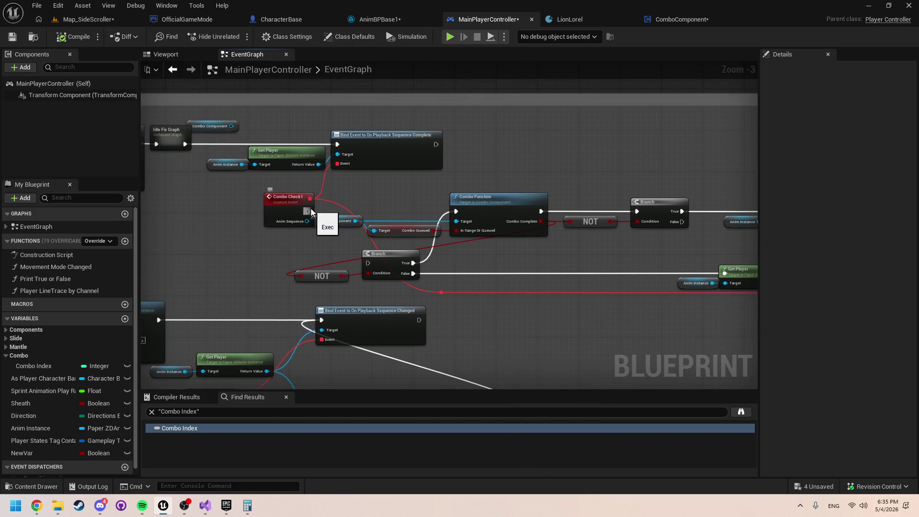
drag(308, 211, 455, 211)
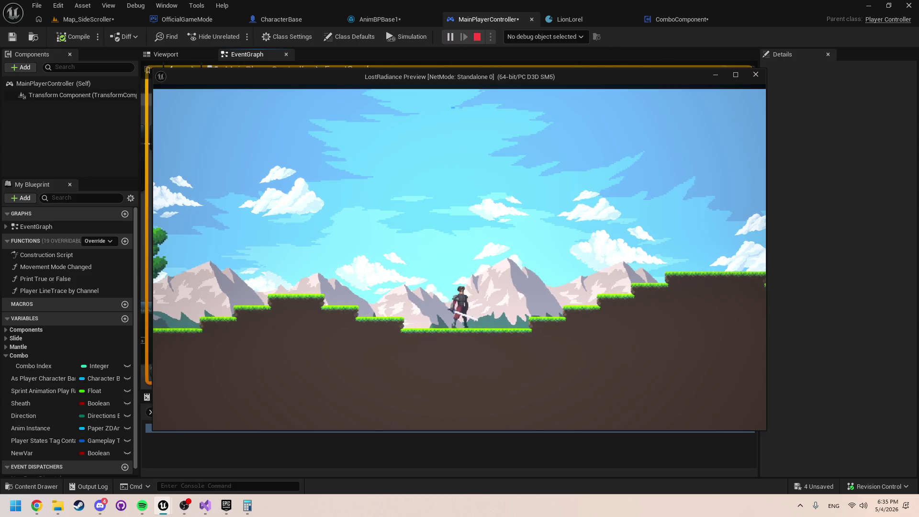
key(Escape)
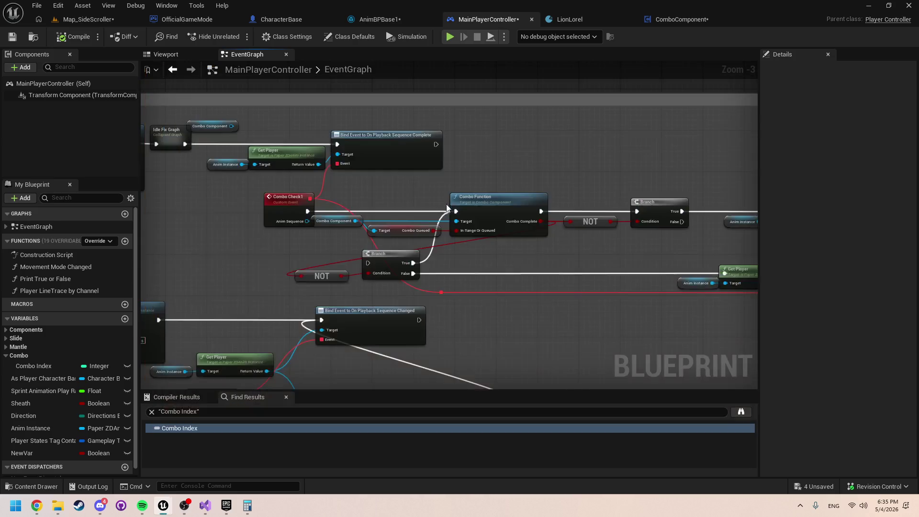
scroll(470, 274, up, 1)
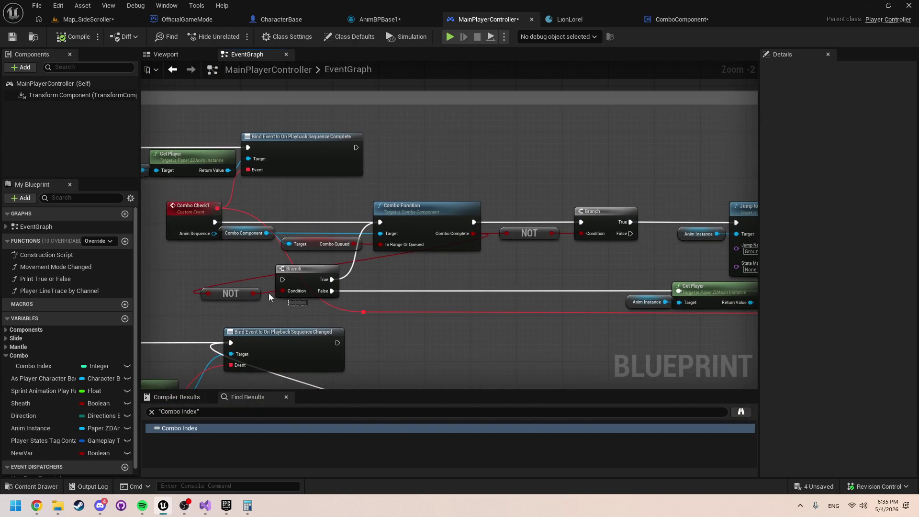
drag(269, 293, 218, 287)
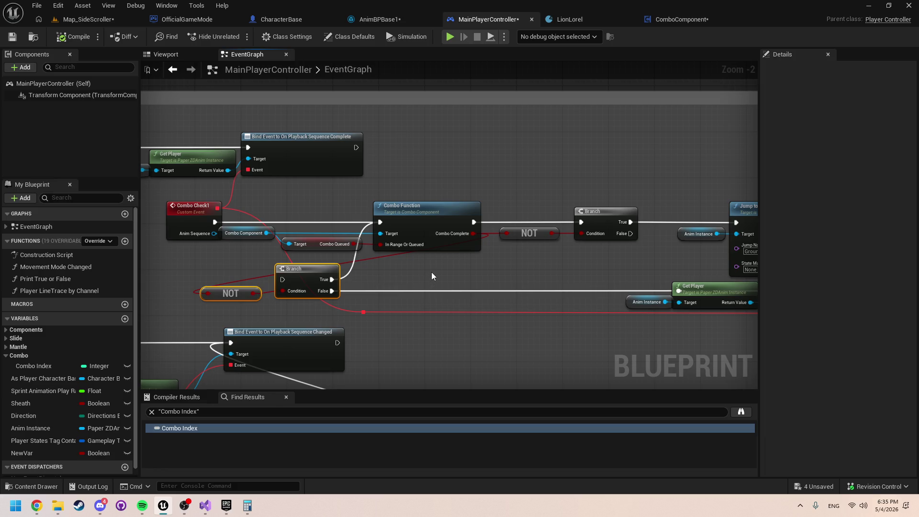
mouse_move(493, 274)
mouse_down()
mouse_move(260, 273)
mouse_move(398, 286)
mouse_up()
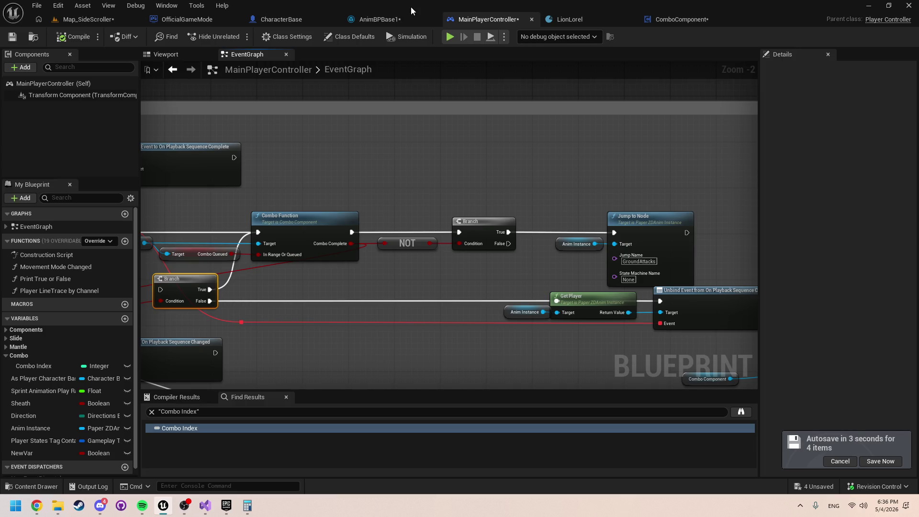
Step: Inspect the combo states in AnimBPBase1's Locomotion state machine
click(403, 19)
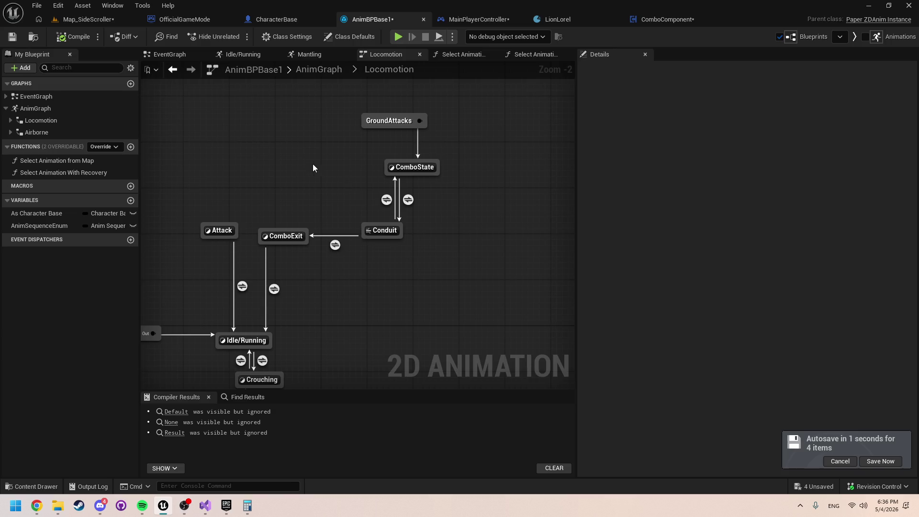
drag(313, 168, 383, 186)
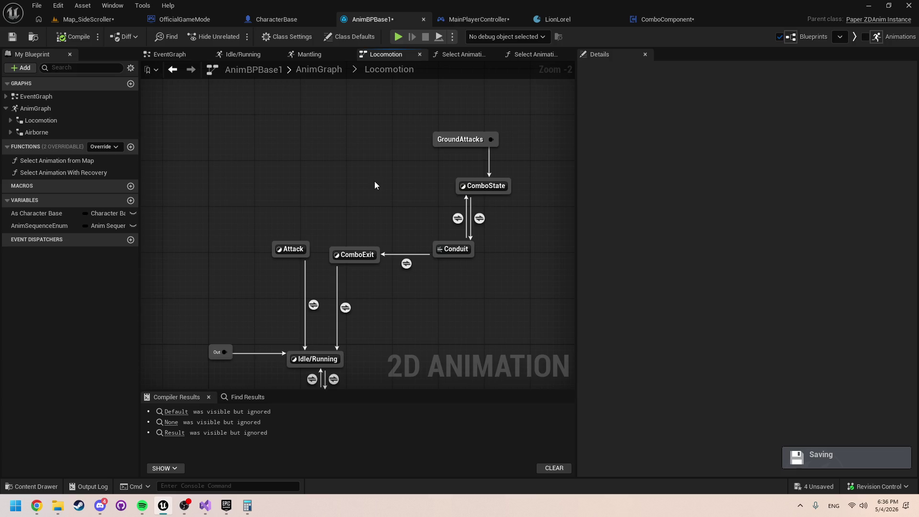
scroll(360, 260, up, 2)
scroll(362, 258, down, 2)
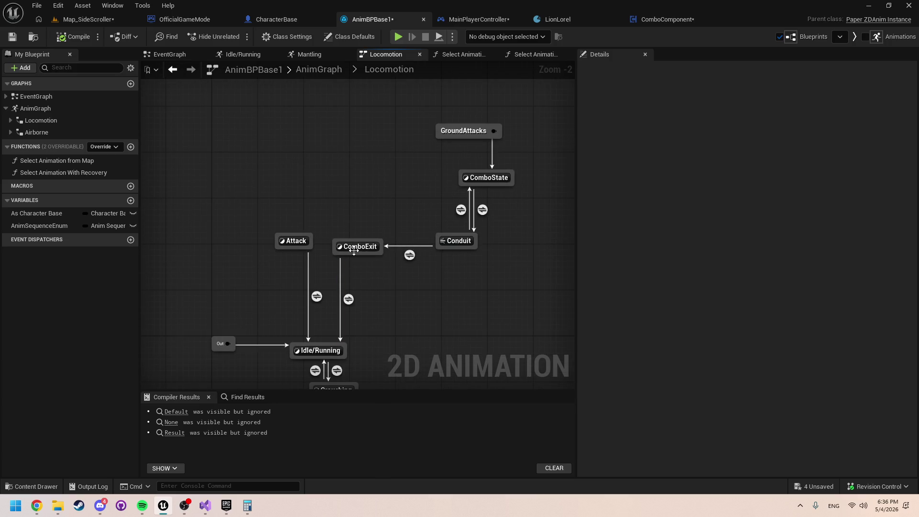
scroll(474, 293, up, 2)
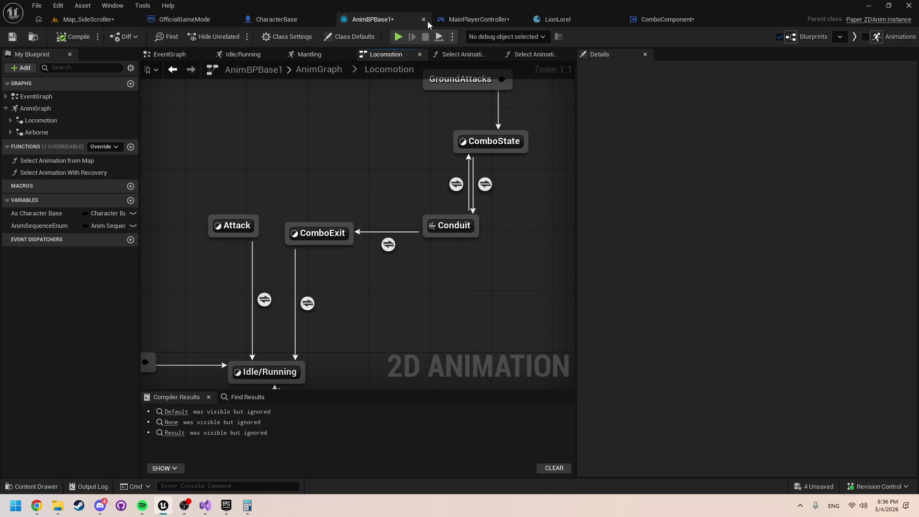
Step: In MainPlayerController, pan to Combo Check1 and Combo Function and reselect the Branch and NOT nodes
click(445, 20)
mouse_move(524, 285)
mouse_down()
mouse_move(595, 296)
mouse_move(844, 283)
mouse_up()
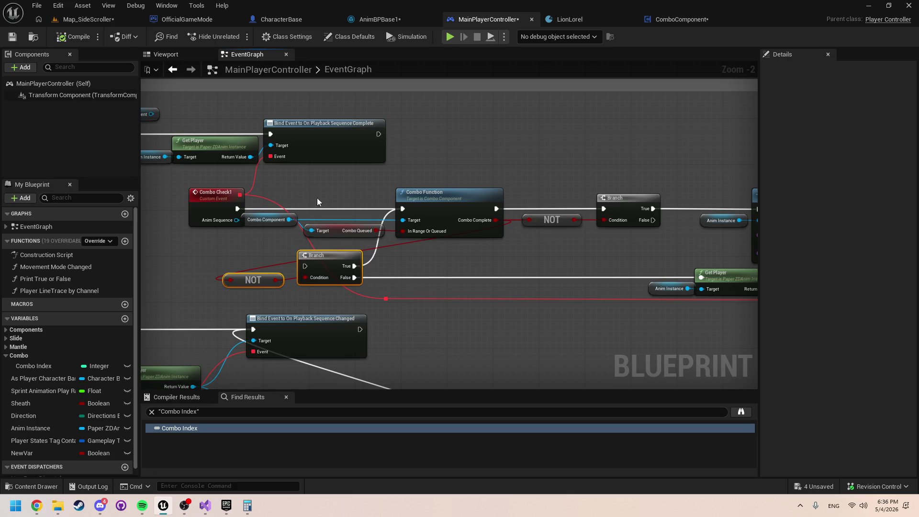
drag(322, 298, 258, 275)
Step: Open the Combo Function graph and check the SET Combo Complete node's actions
double_click(468, 233)
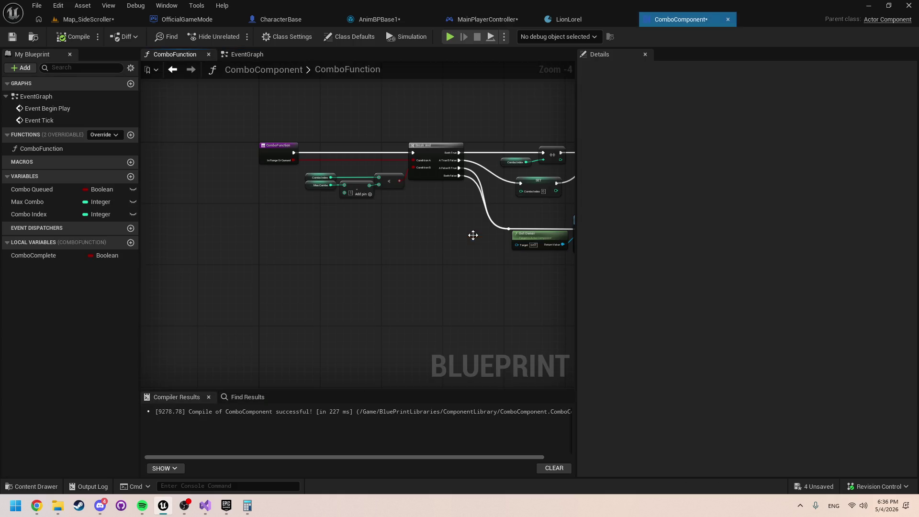
scroll(457, 244, up, 2)
scroll(400, 252, up, 1)
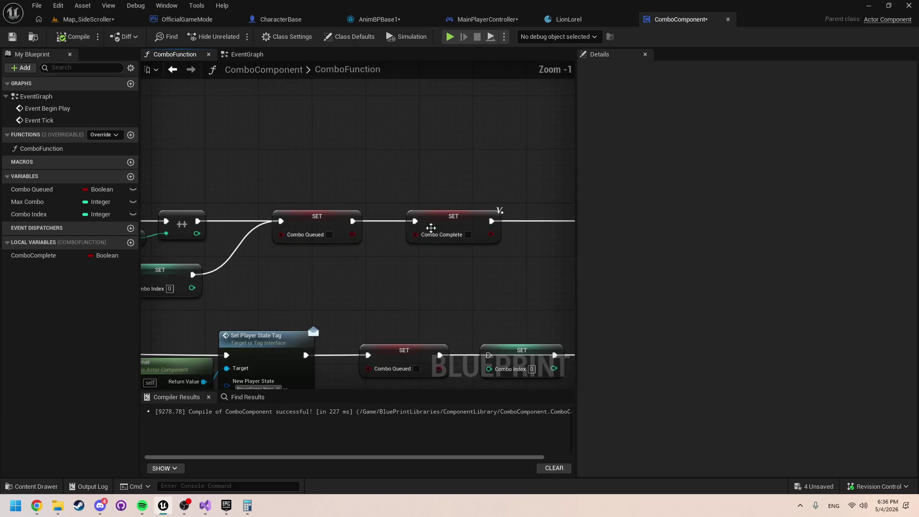
click(437, 223)
right_click(437, 222)
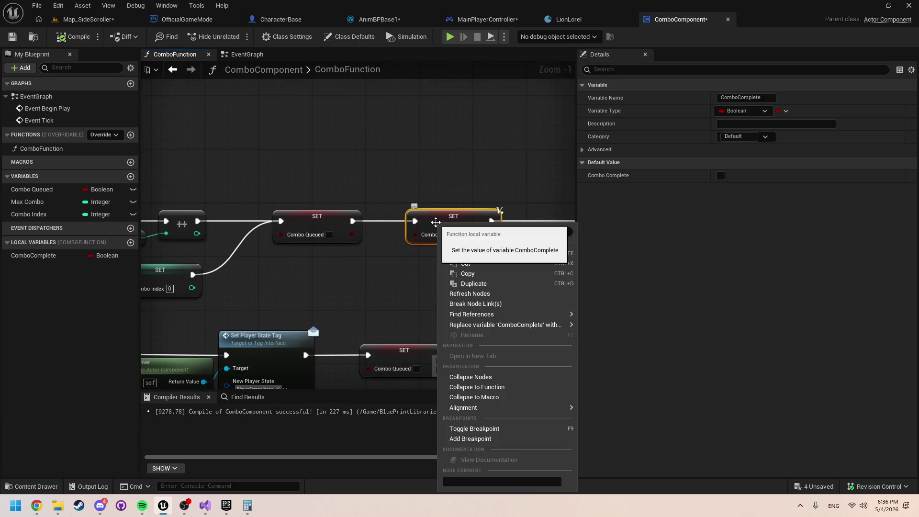
Step: Add a new Boolean member variable named Combo
click(22, 256)
right_click(22, 256)
click(56, 275)
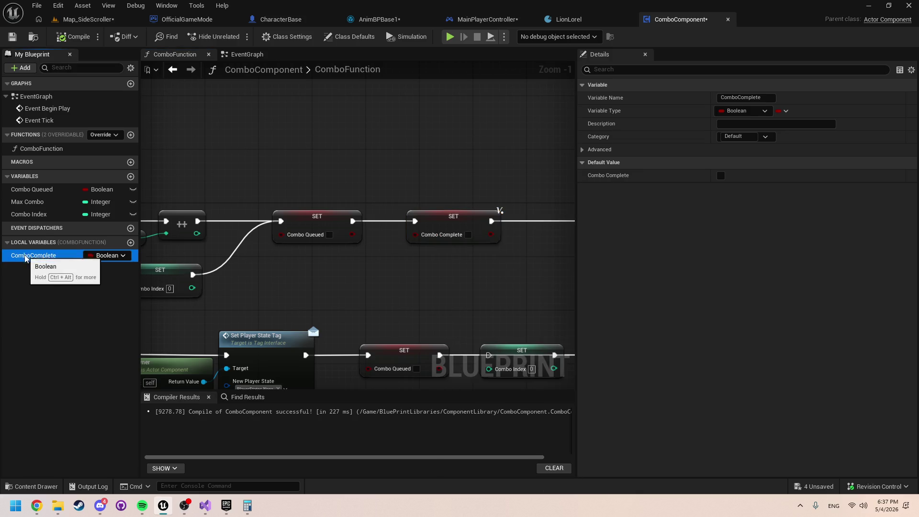
click(130, 176)
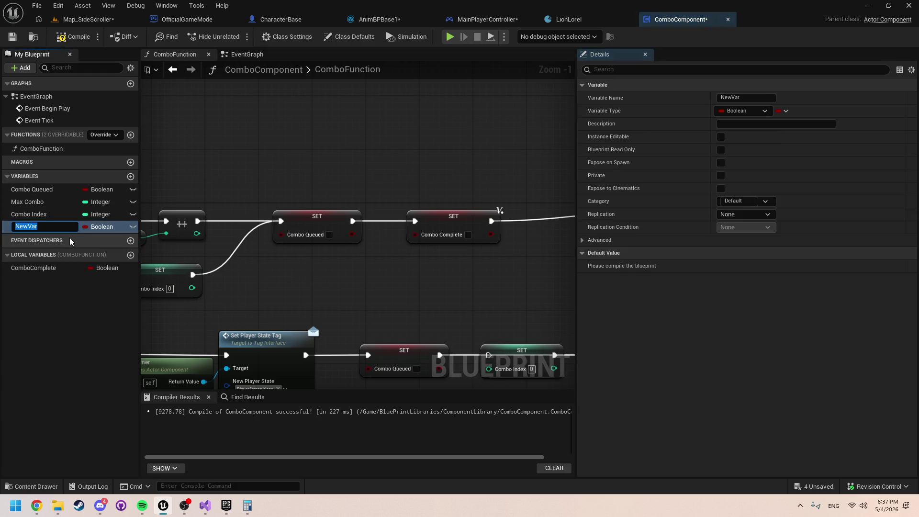
text(Combo)
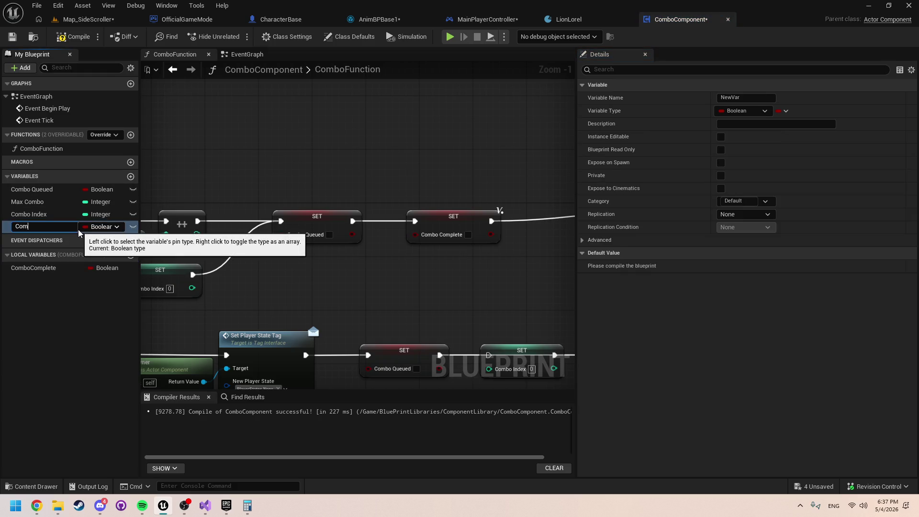
key(Return)
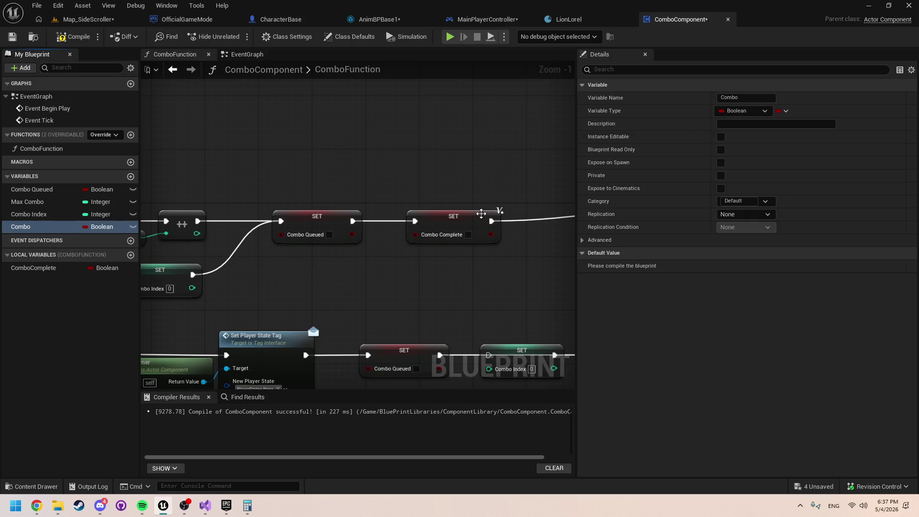
Step: Replace the variable on both SET Combo Complete nodes with Combo
right_click(464, 216)
mouse_move(533, 319)
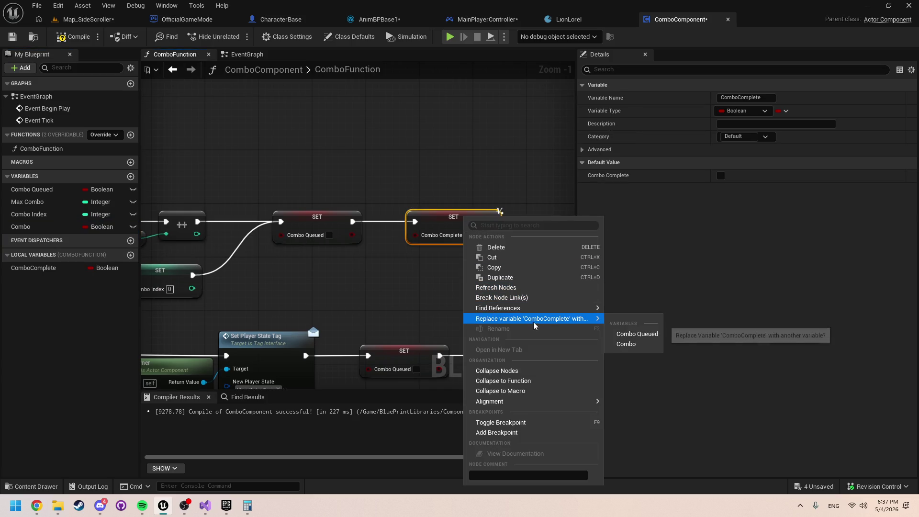
click(627, 345)
right_click(403, 309)
mouse_move(505, 145)
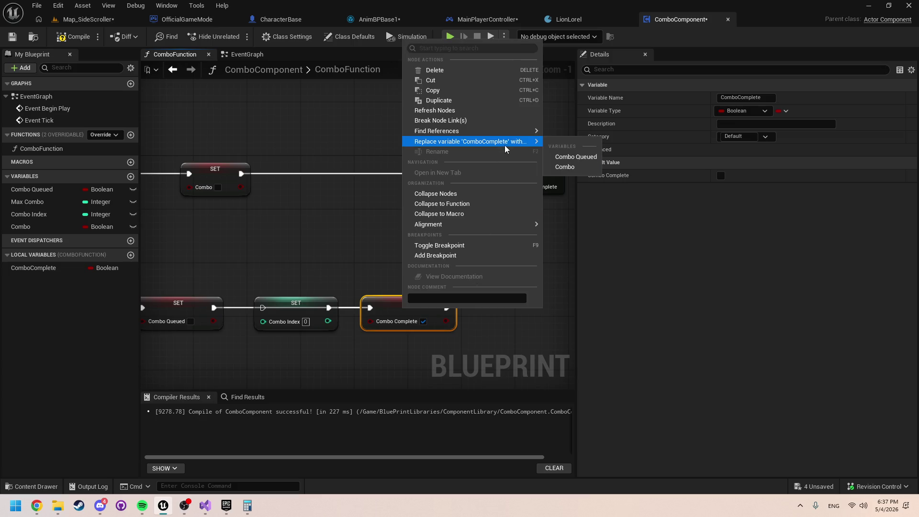
click(570, 167)
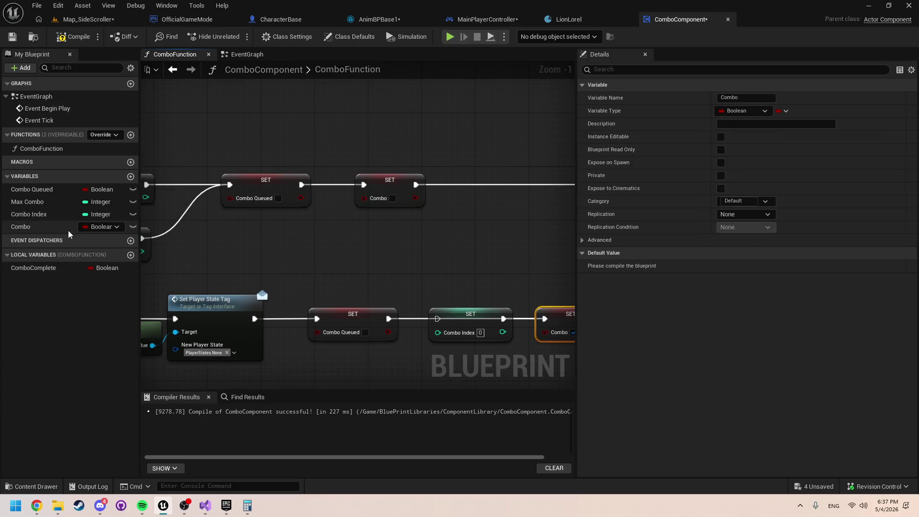
scroll(454, 257, down, 2)
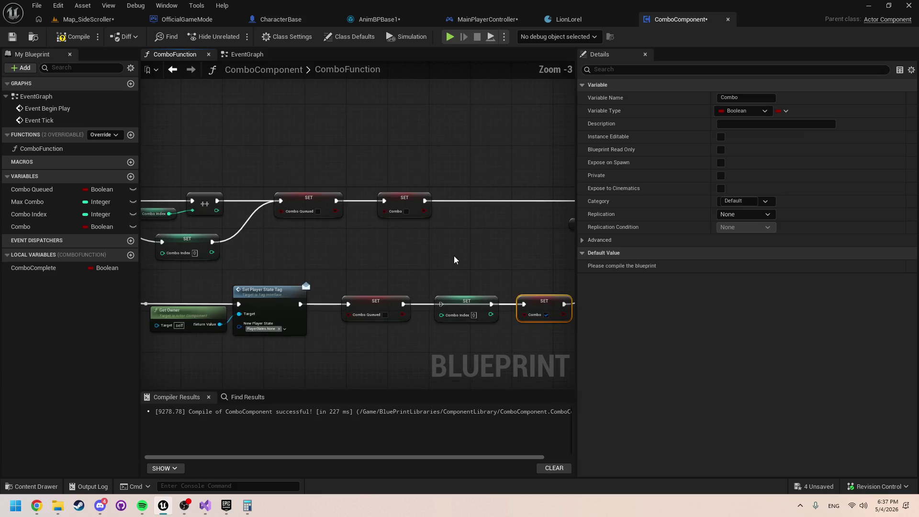
drag(512, 278, 435, 263)
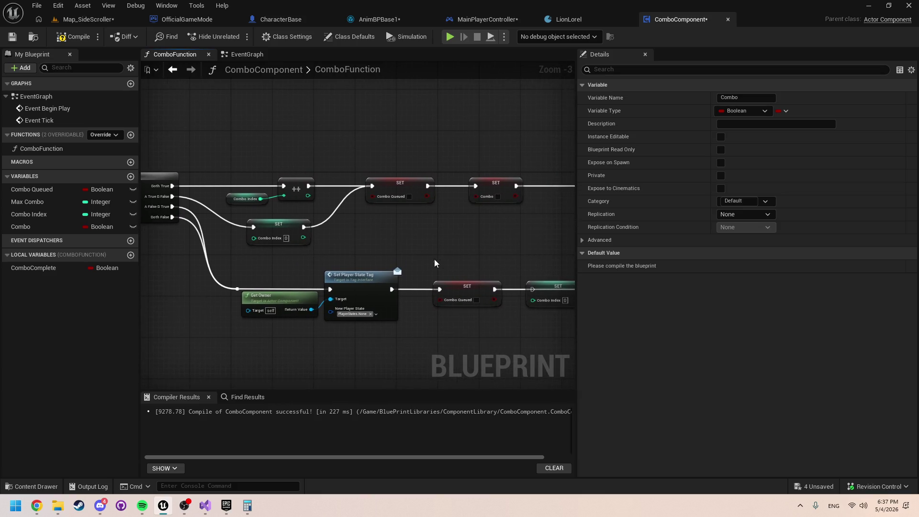
scroll(352, 243, down, 1)
scroll(402, 246, up, 1)
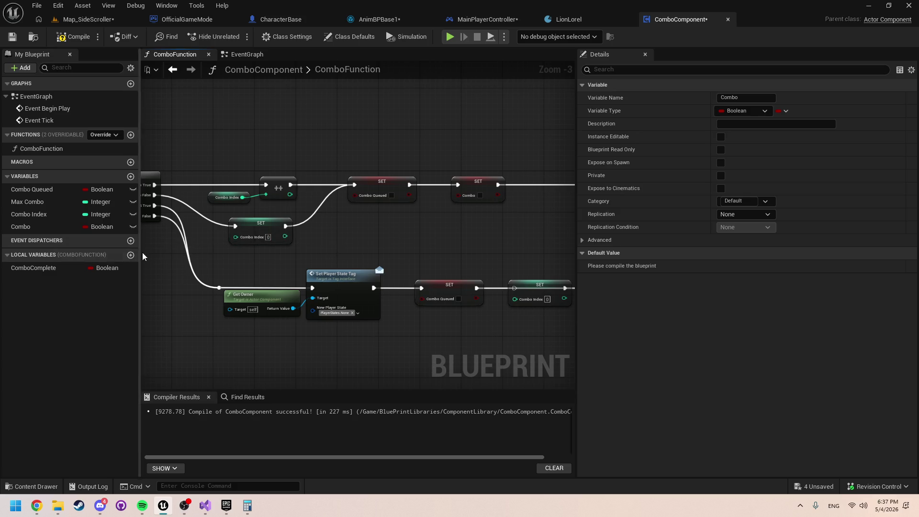
Step: Add a trial NewEventDispatcher, look over its Details, then delete it
click(130, 241)
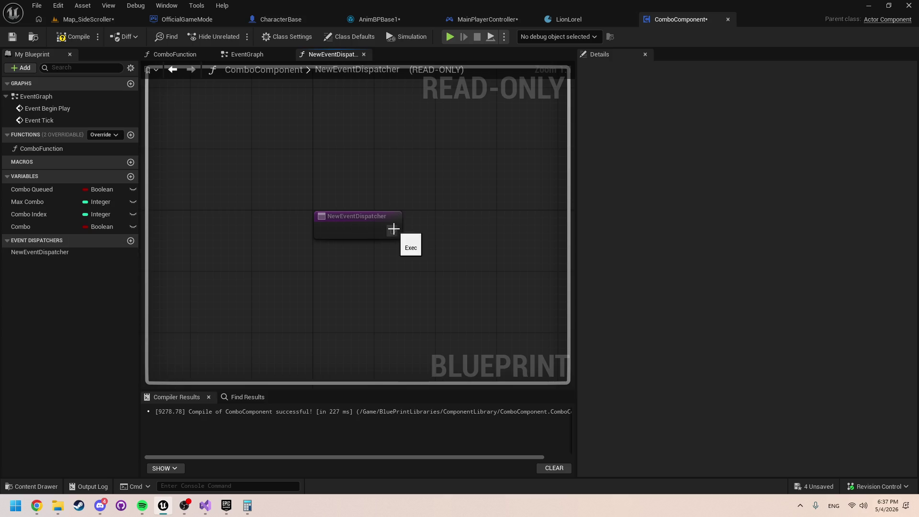
click(73, 252)
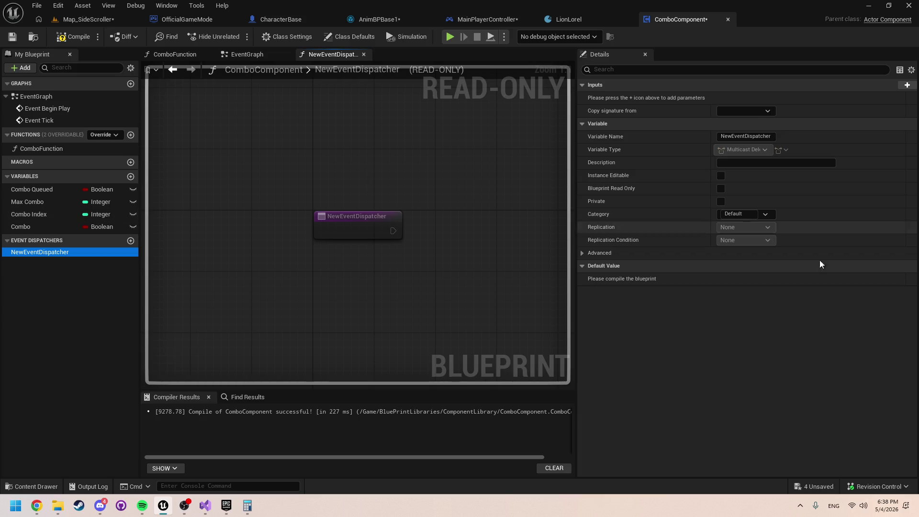
key(alt+Tab)
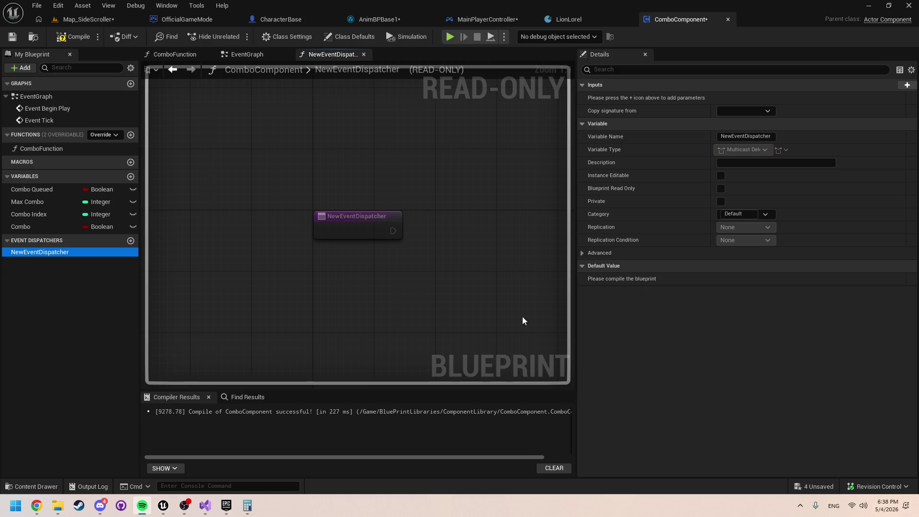
drag(433, 283, 466, 288)
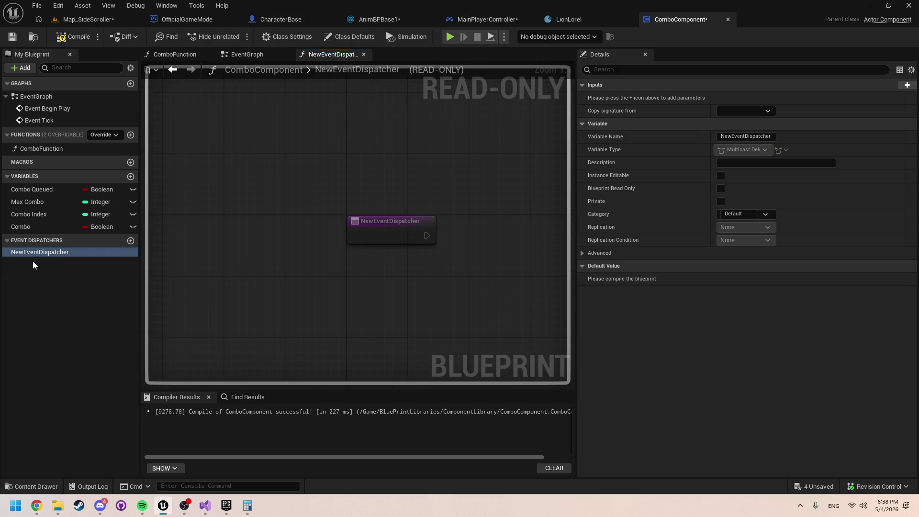
key(Delete)
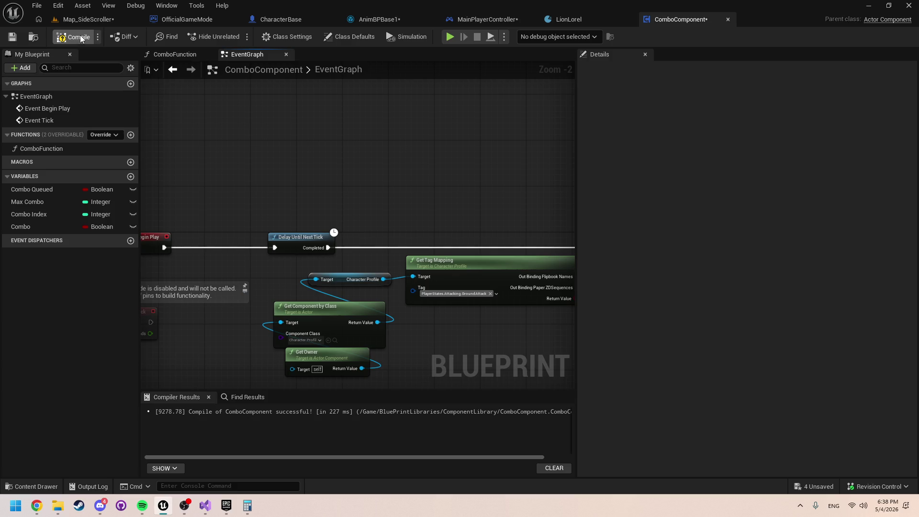
Step: Compile ComboComponent and follow the Begin Play chain through LENGTH and SET Max Combo
click(81, 39)
drag(266, 162, 348, 145)
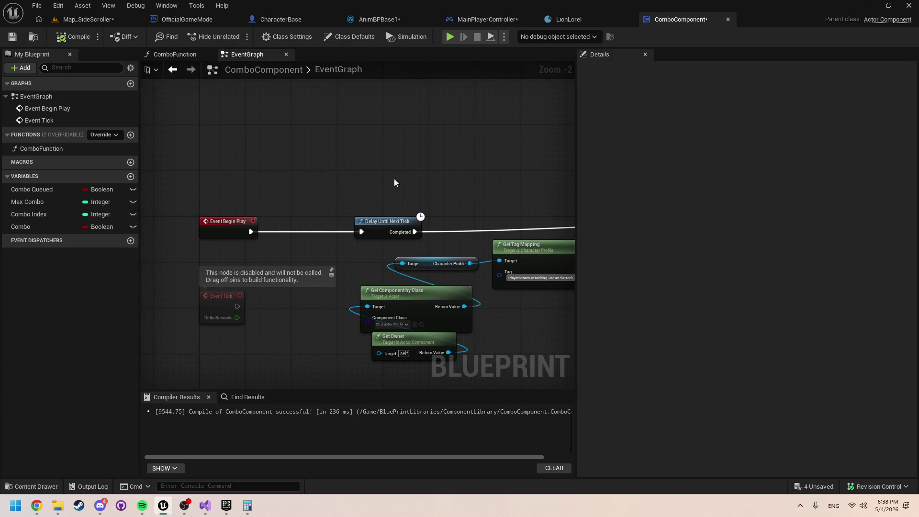
drag(394, 182, 332, 167)
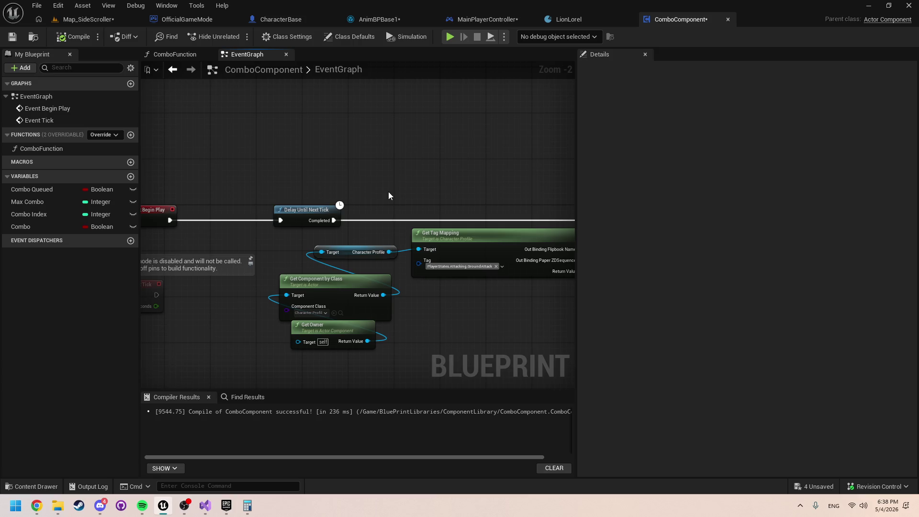
drag(423, 185, 383, 187)
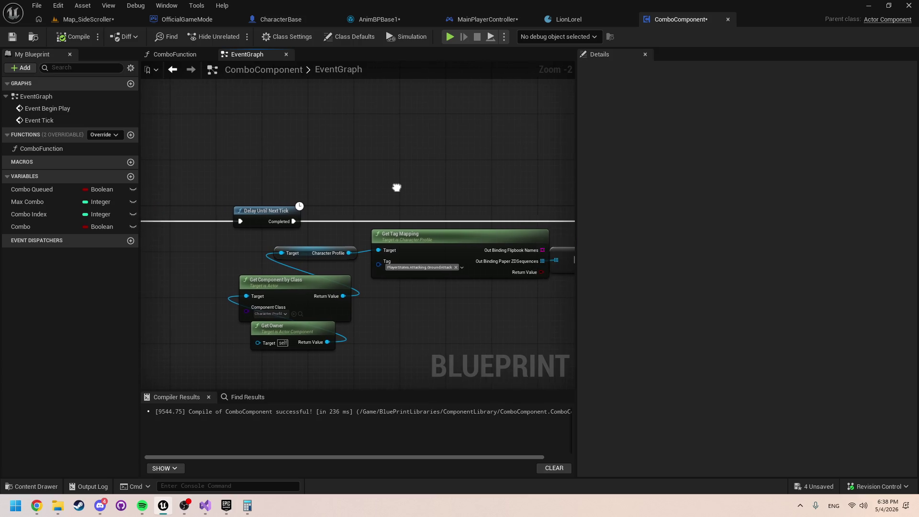
drag(456, 201, 312, 218)
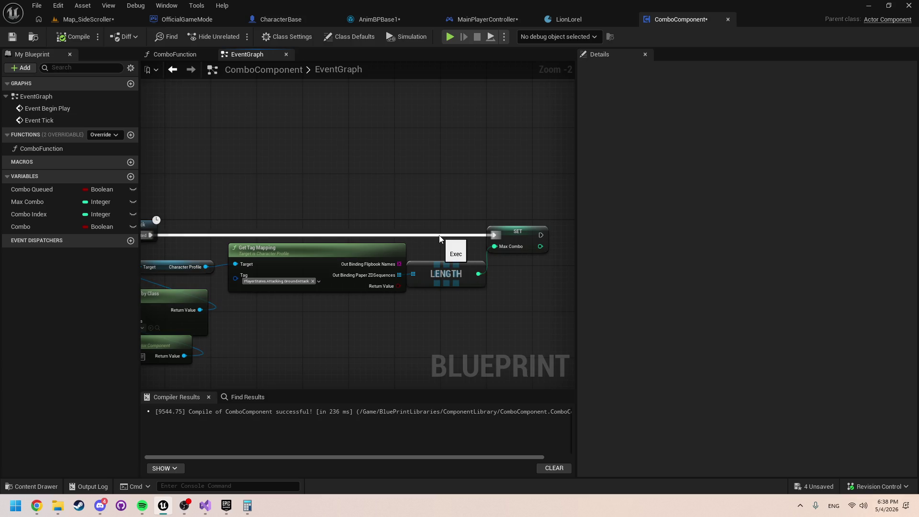
drag(440, 238, 552, 231)
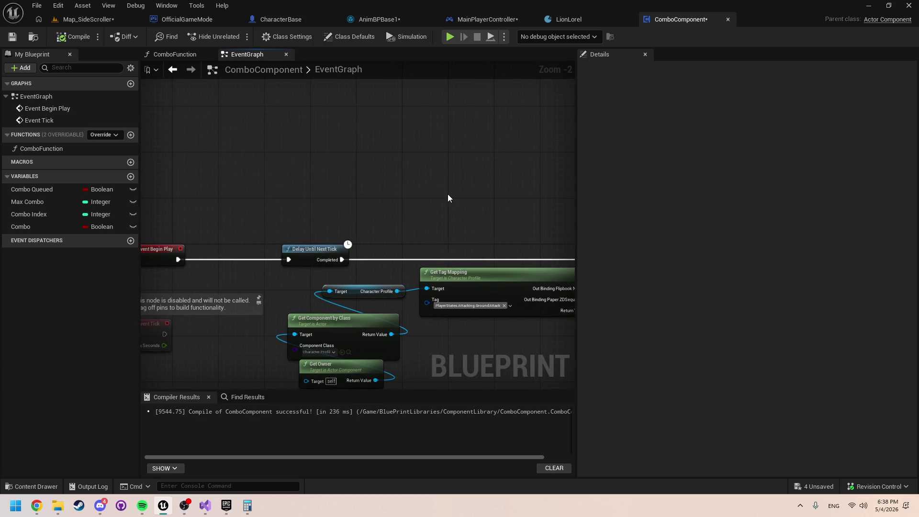
Step: Review ComboFunction's Set Player State Tag branch and its SET Combo Index and Combo nodes
double_click(59, 148)
drag(329, 240, 454, 265)
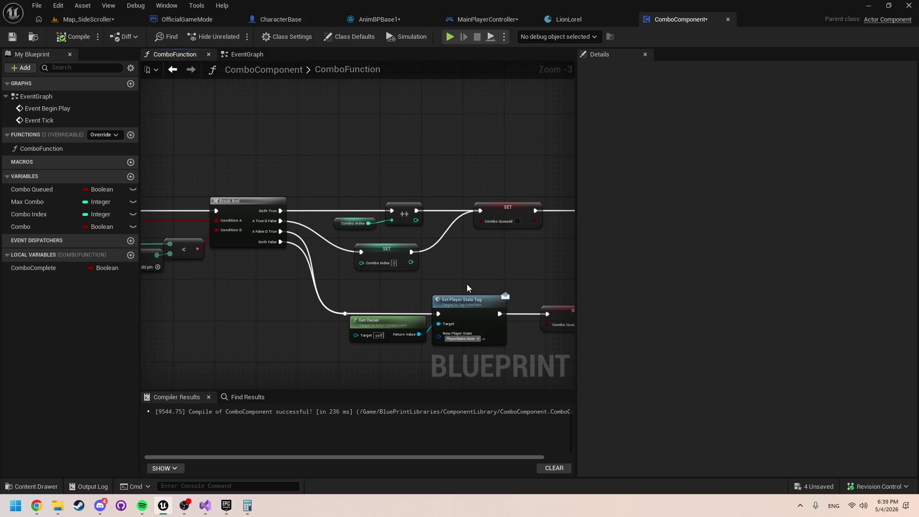
drag(465, 259, 316, 214)
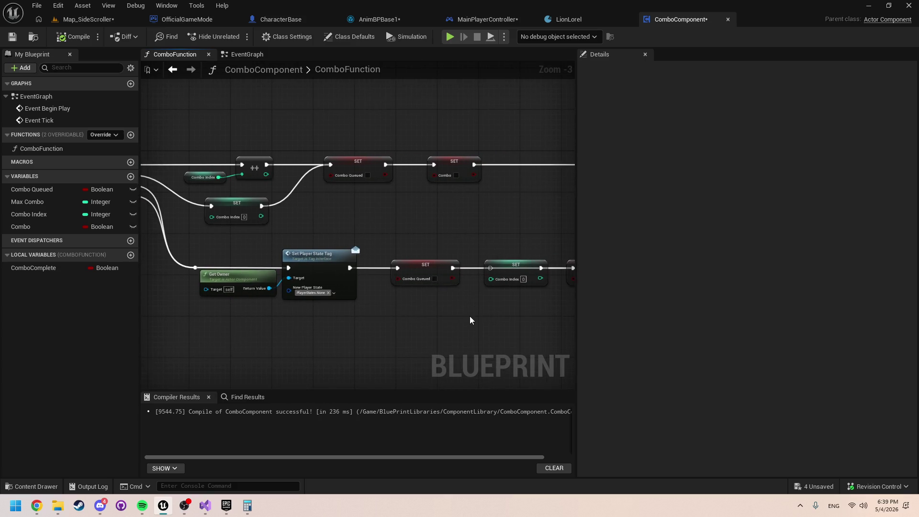
scroll(415, 203, down, 2)
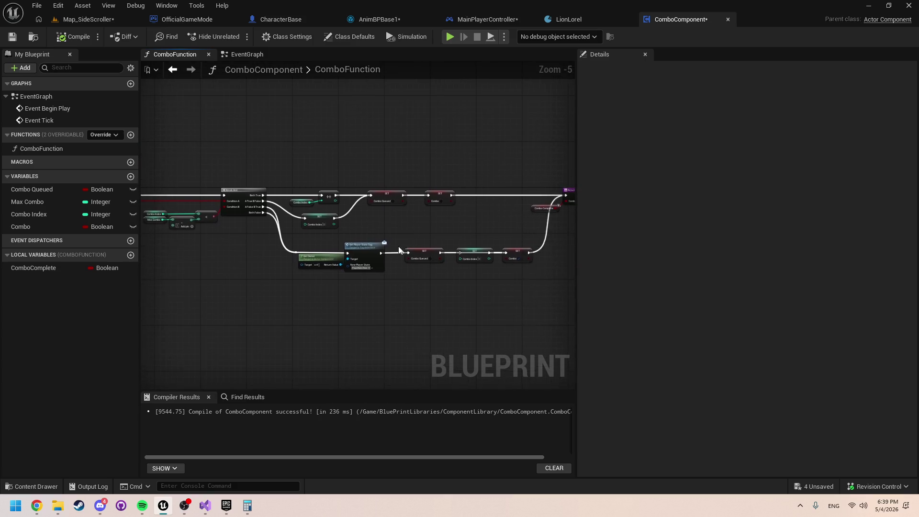
scroll(399, 250, up, 2)
drag(475, 294, 393, 291)
scroll(394, 291, up, 1)
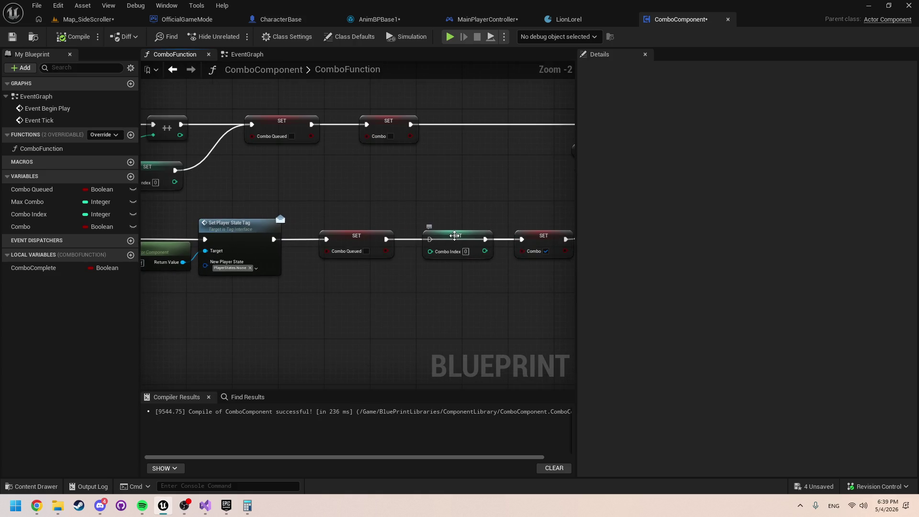
mouse_move(400, 314)
mouse_down()
mouse_move(525, 248)
mouse_move(458, 249)
mouse_up()
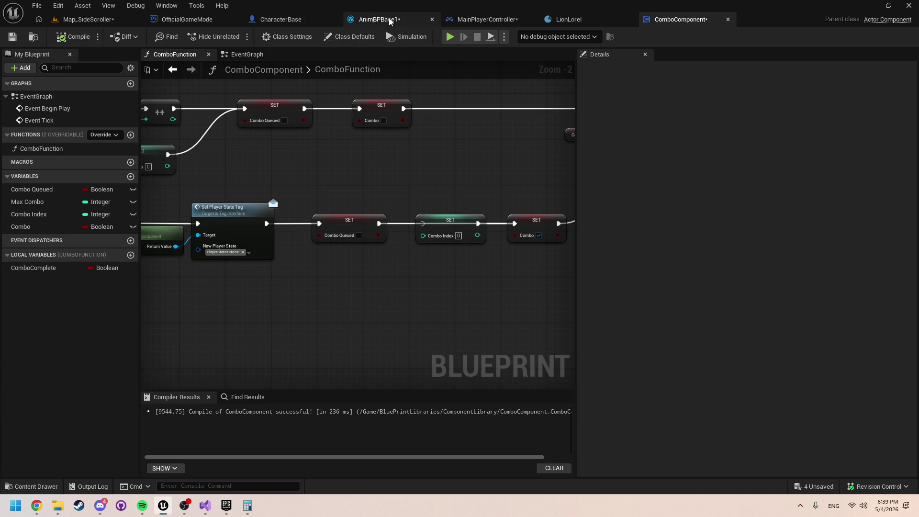
Step: Select MainPlayerController's Combo Function call node and compile that blueprint
click(471, 22)
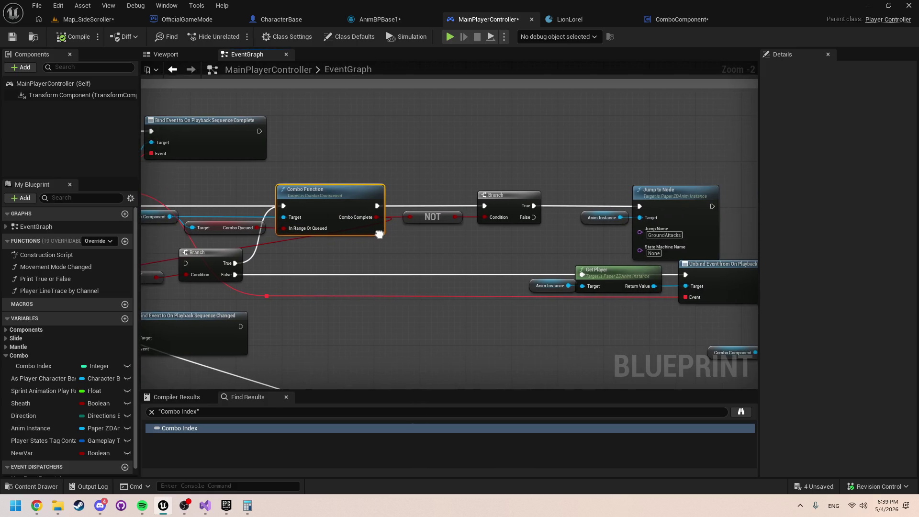
drag(497, 235, 377, 232)
key(ctrl+space)
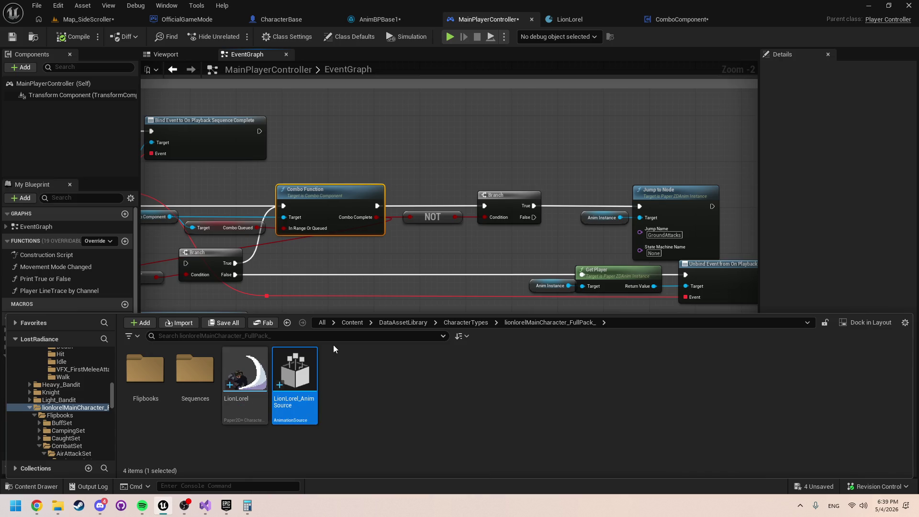
click(418, 251)
scroll(414, 245, down, 3)
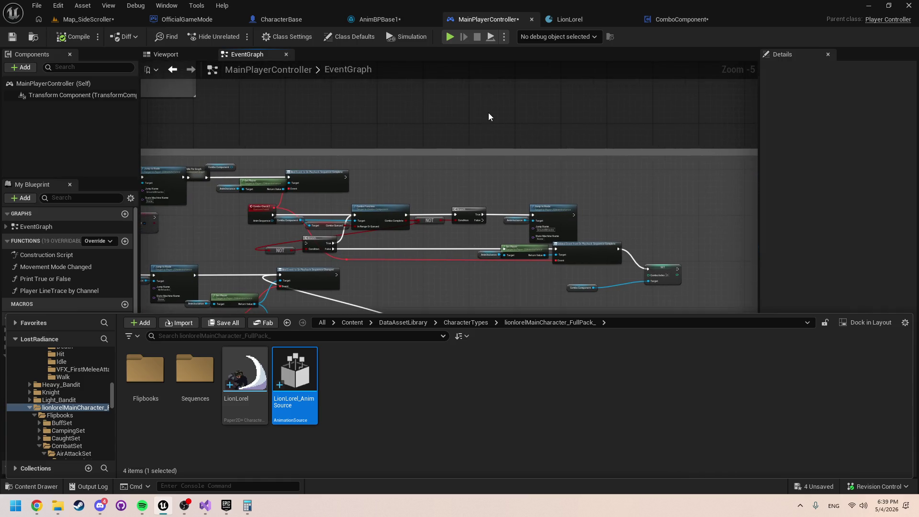
scroll(429, 242, up, 3)
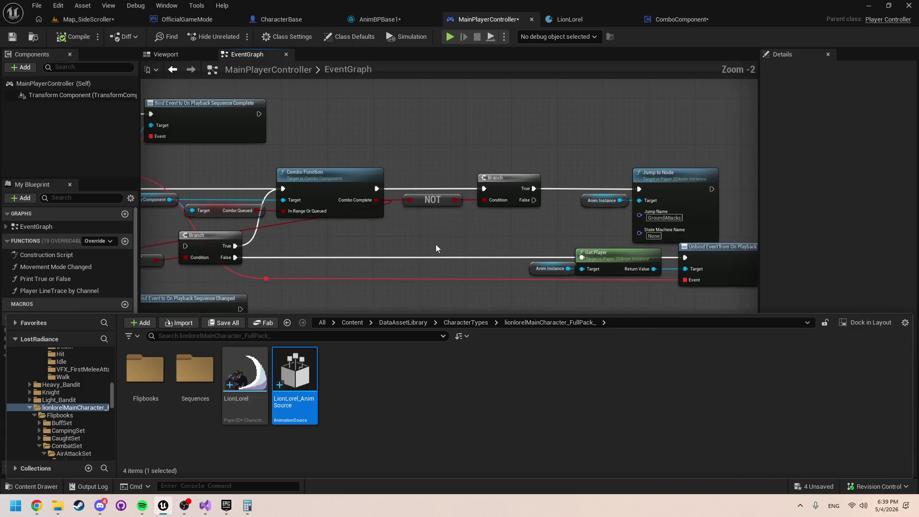
click(314, 190)
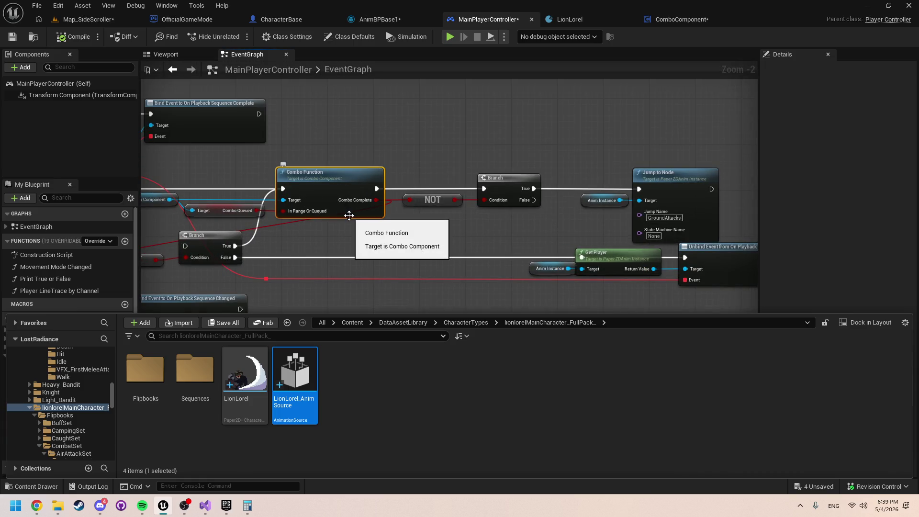
scroll(437, 225, down, 2)
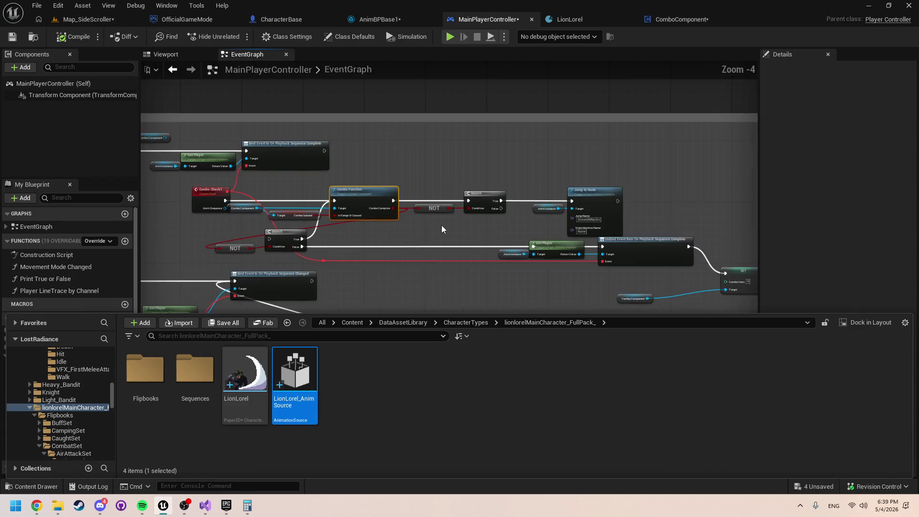
scroll(441, 225, up, 1)
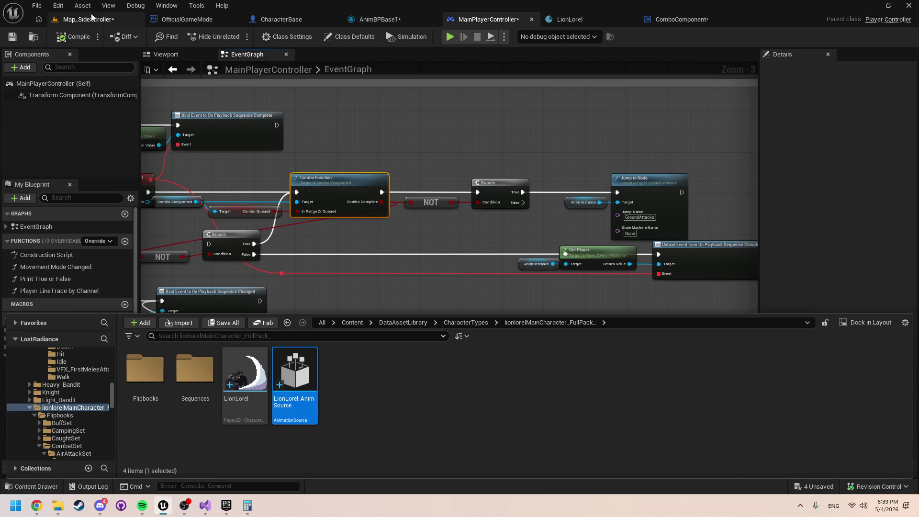
click(81, 38)
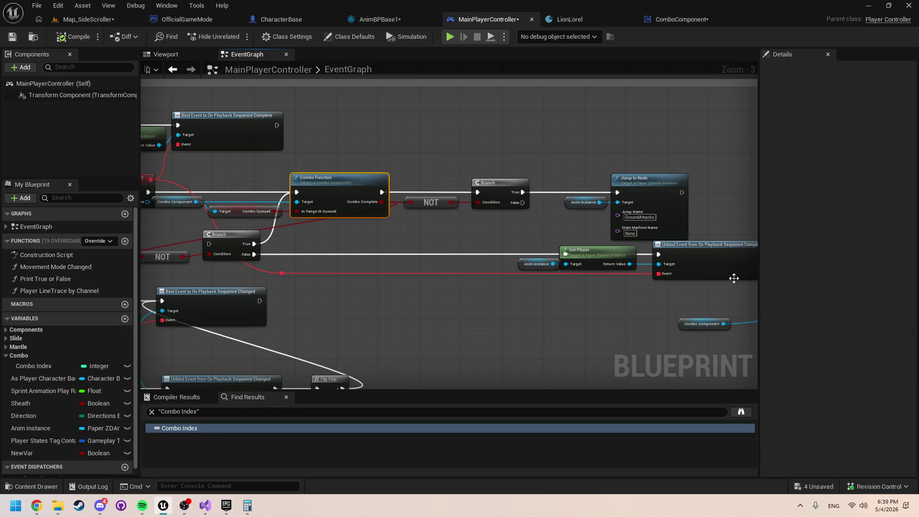
click(674, 18)
Step: Add a ComboFunction input, NewParam, typed as a Paper ZDAnim Instance reference
scroll(326, 199, up, 1)
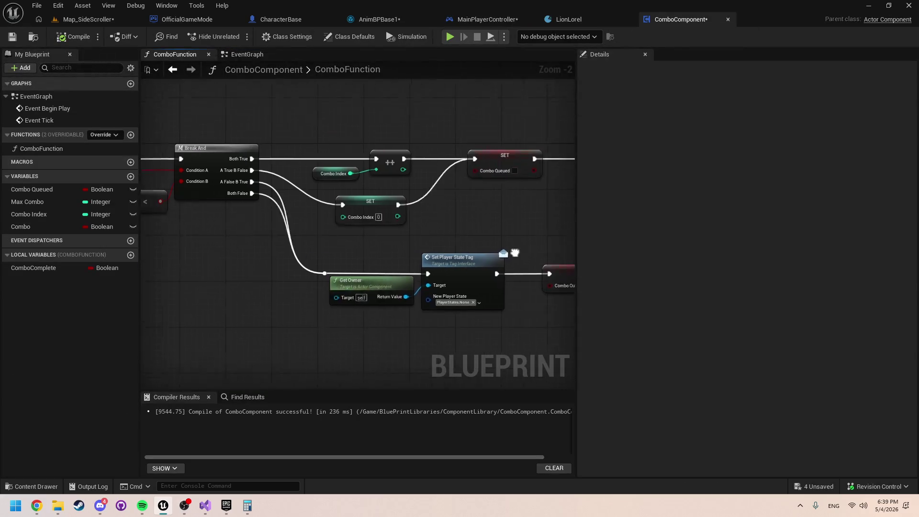
click(286, 190)
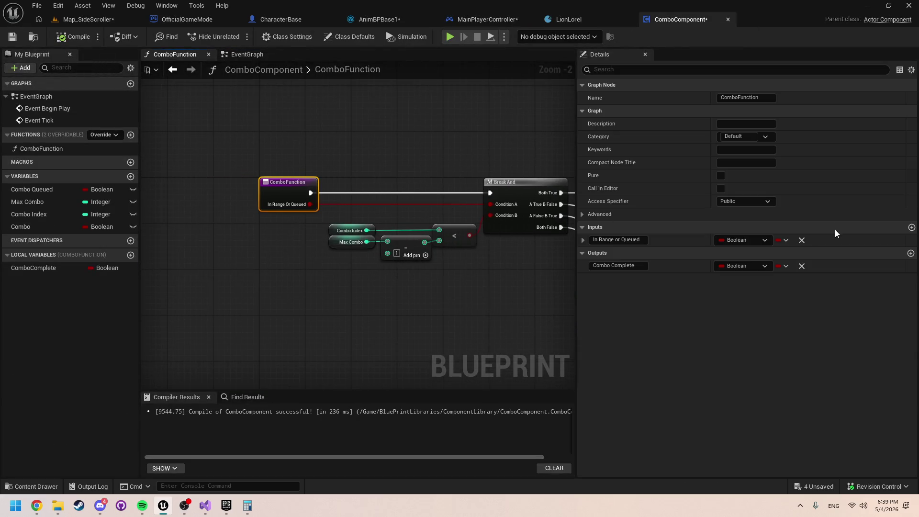
click(911, 227)
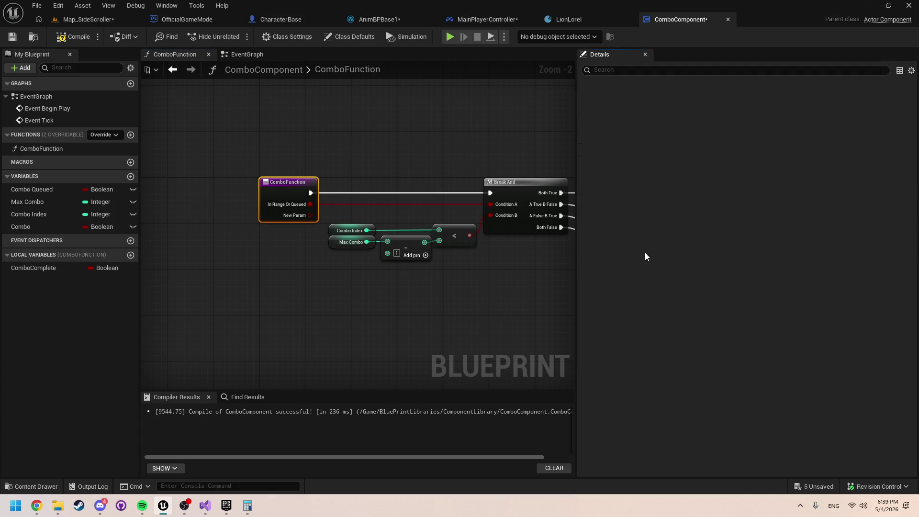
click(755, 253)
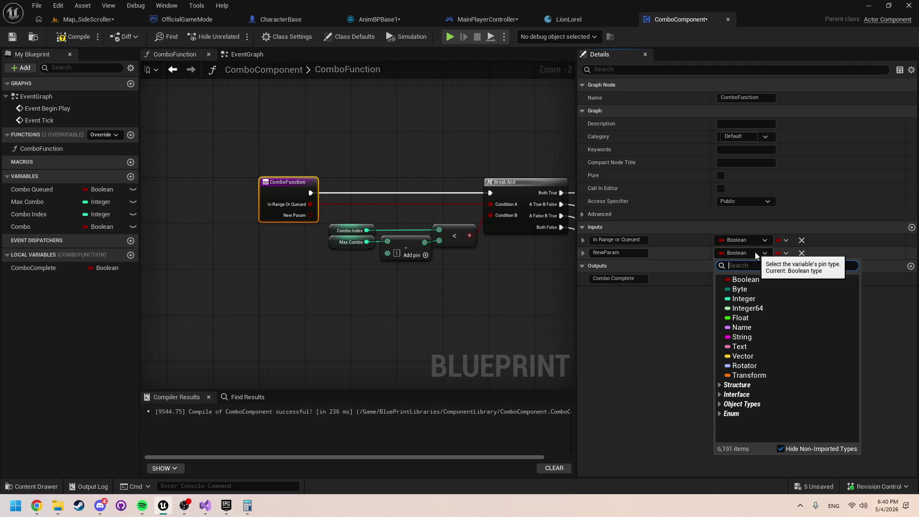
text(paperzd an)
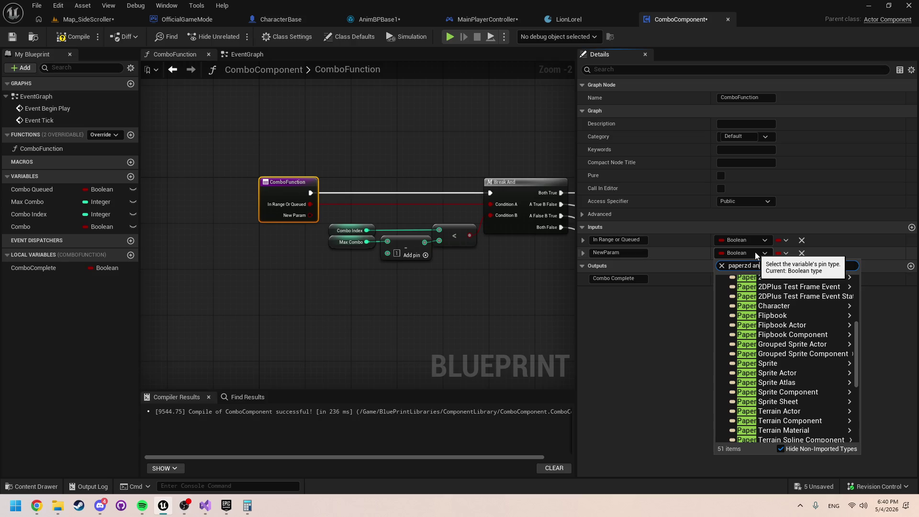
text(im)
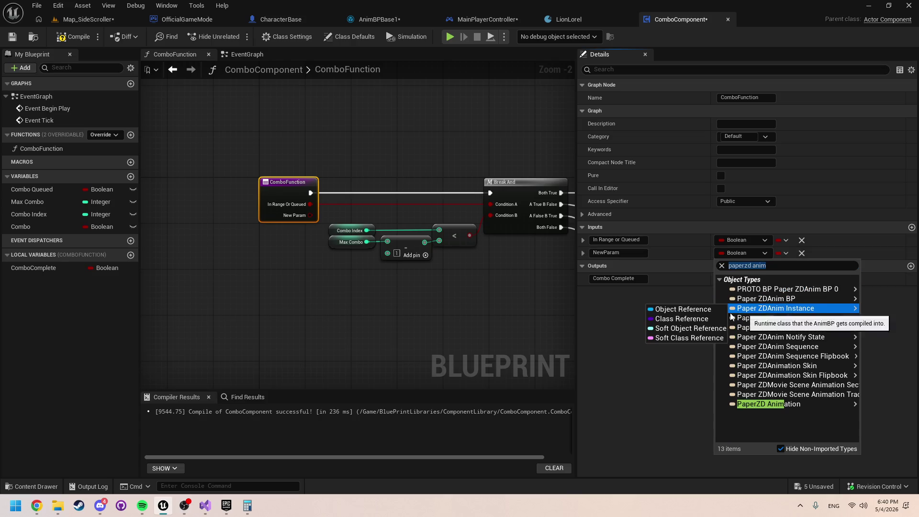
click(712, 312)
Step: Review the Break And outputs, then the Anim Instance and Jump to Node nodes in MainPlayerController
click(347, 290)
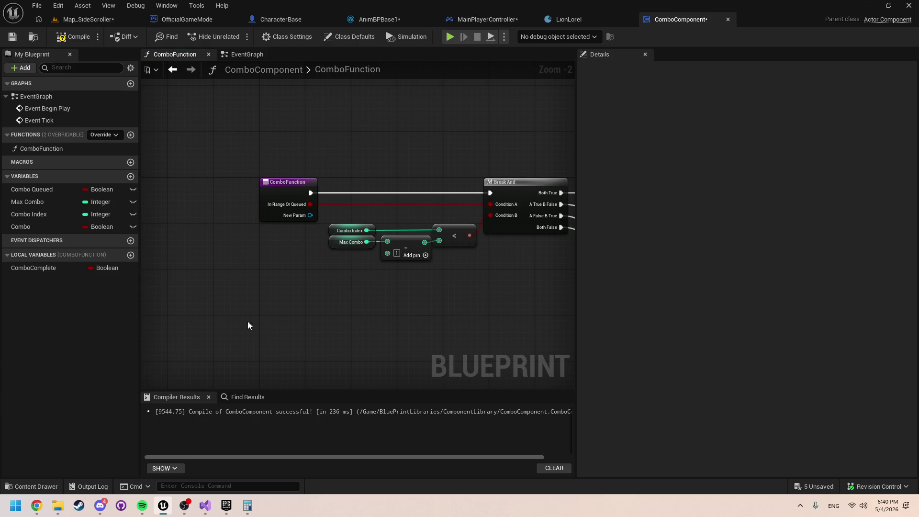
key(ctrl+space)
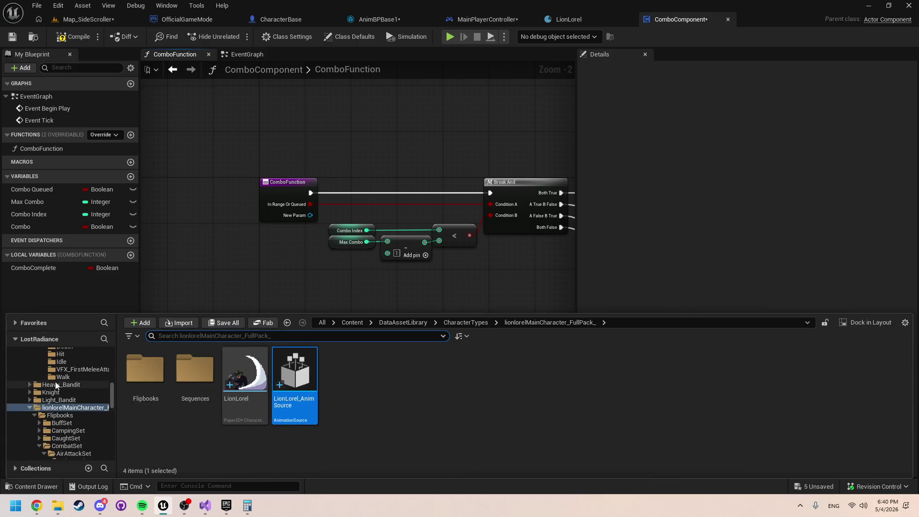
scroll(56, 385, up, 10)
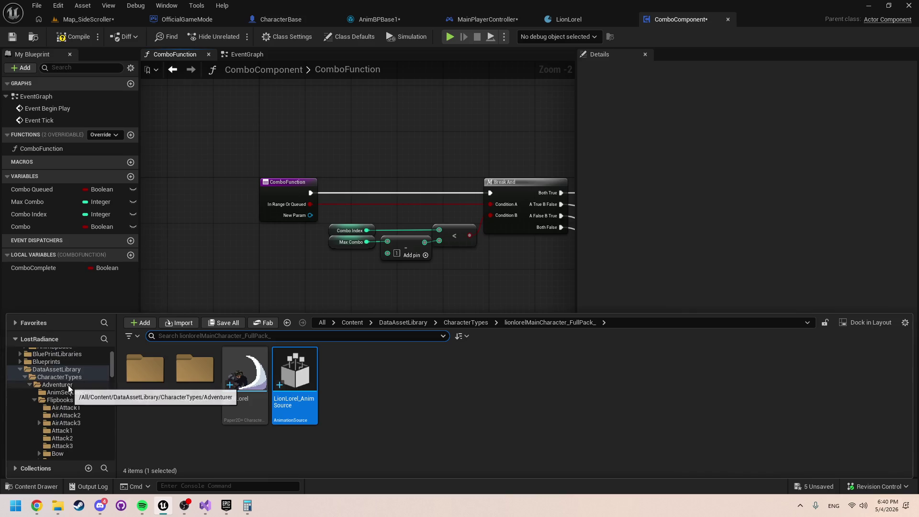
click(277, 263)
drag(313, 235, 212, 237)
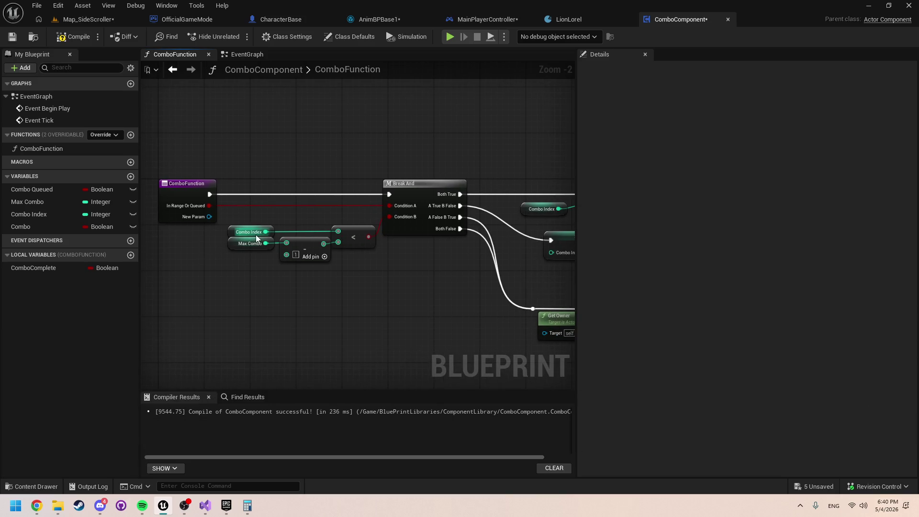
click(391, 21)
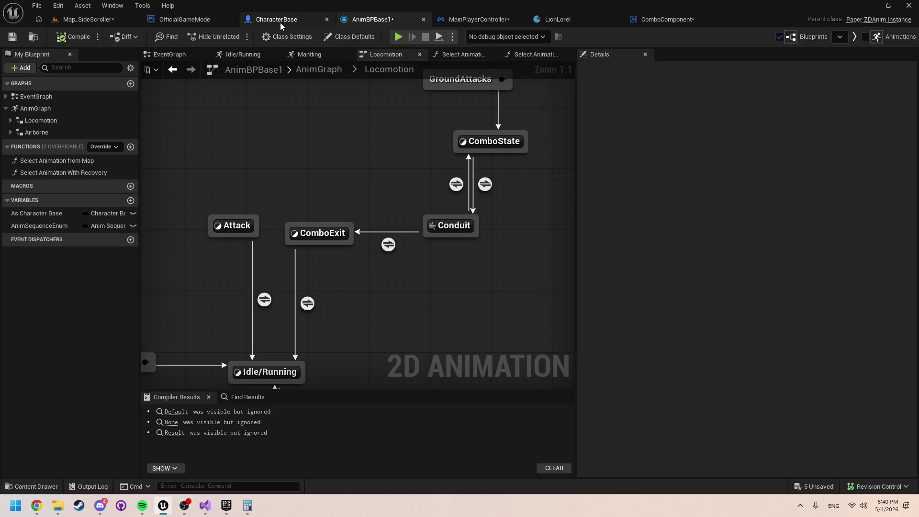
click(484, 19)
drag(427, 226, 553, 190)
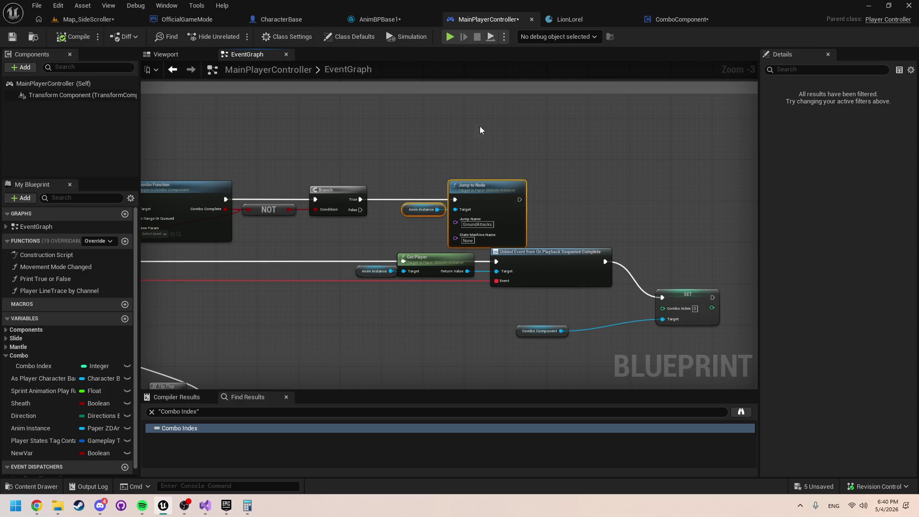
click(679, 22)
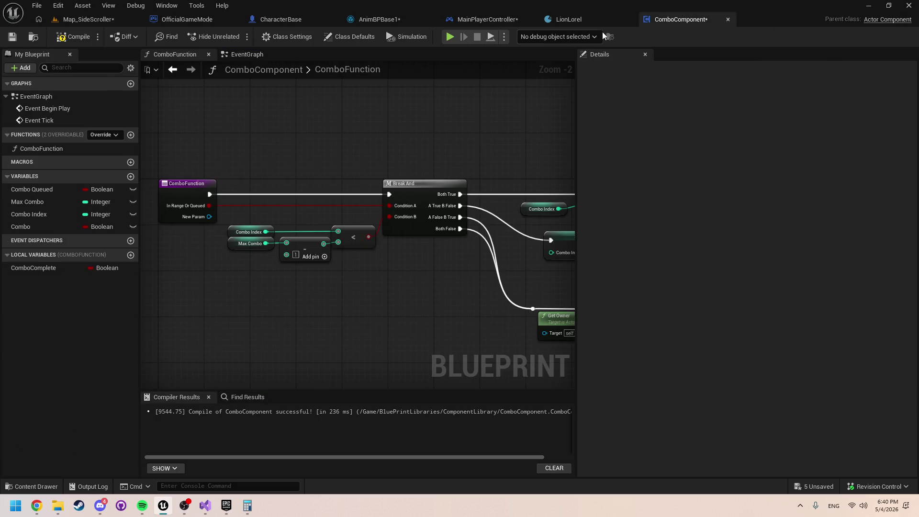
Step: Connect the upper Combo SET node's exec output to the reroute knot
scroll(258, 124, down, 3)
scroll(342, 183, up, 4)
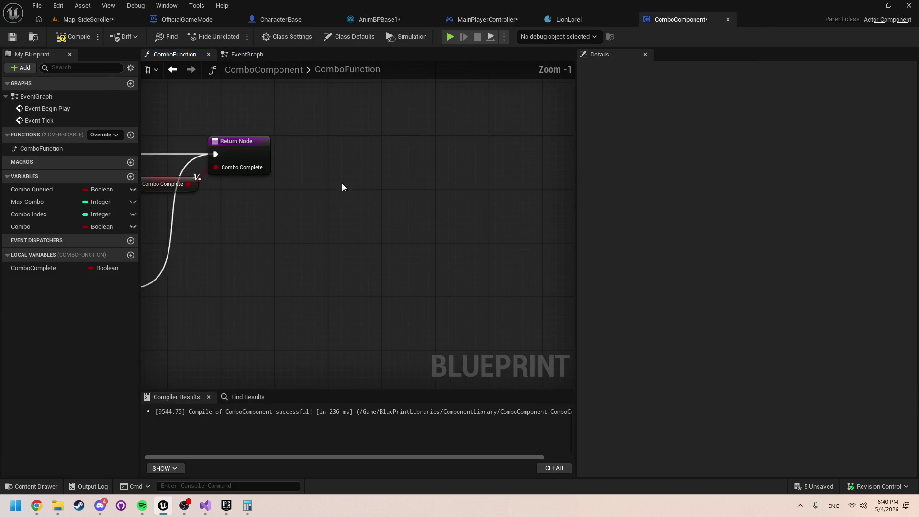
drag(462, 233, 548, 229)
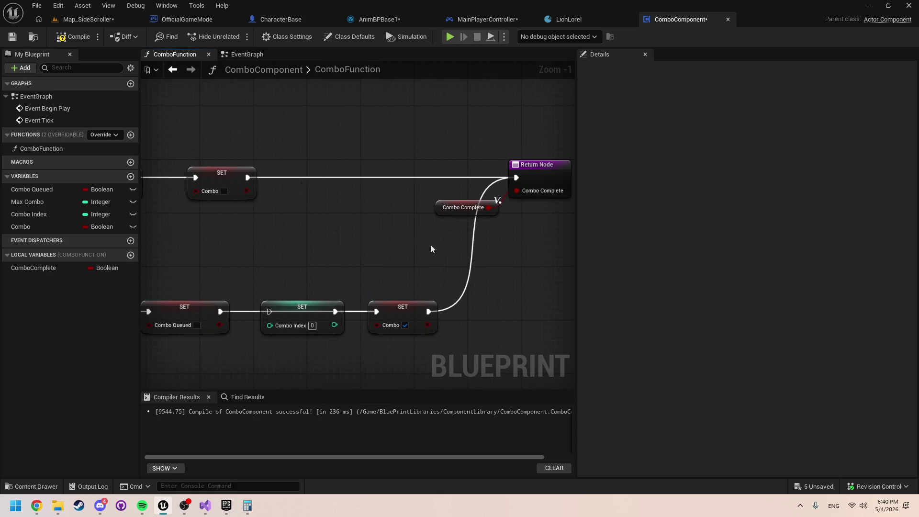
drag(429, 313, 442, 184)
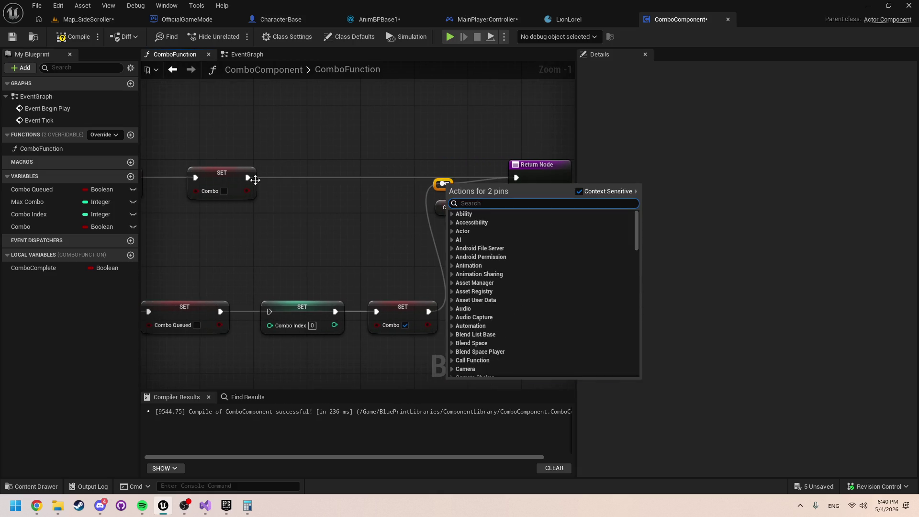
click(459, 211)
drag(242, 176, 328, 182)
key(ctrl+z)
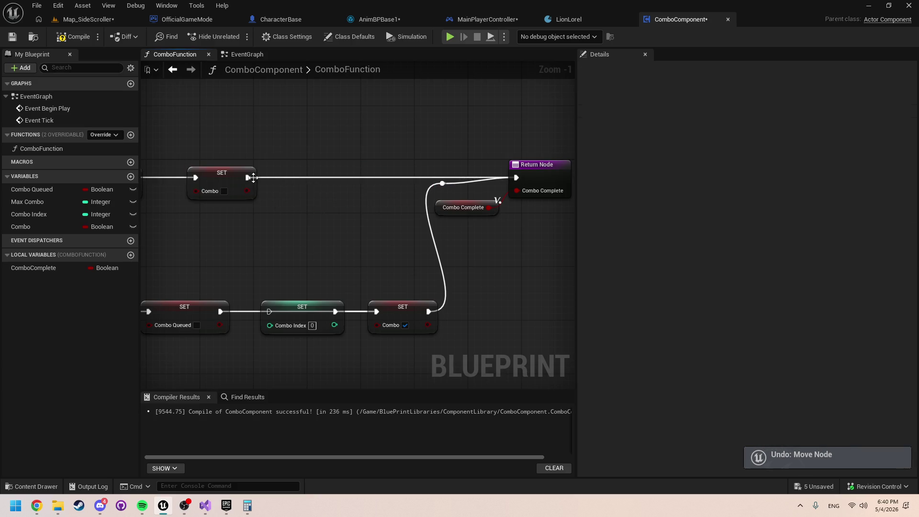
drag(248, 177, 437, 184)
key(Escape)
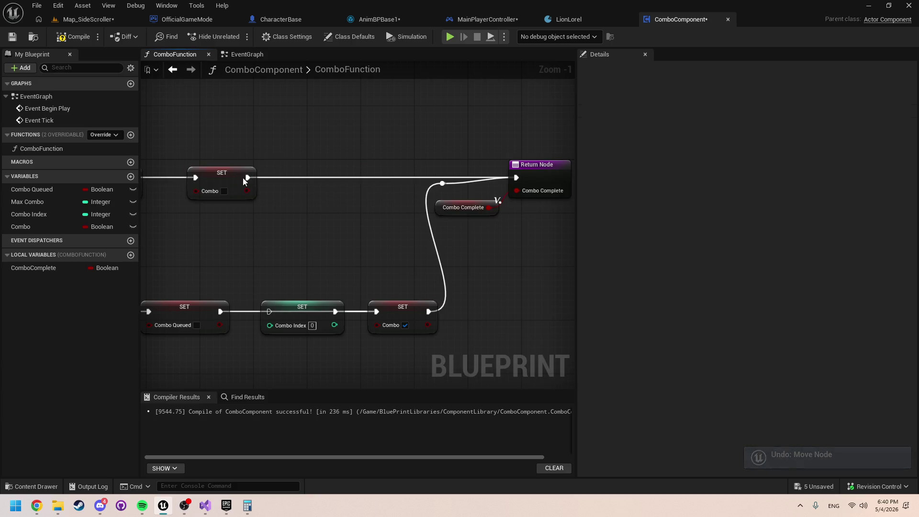
drag(248, 178, 442, 183)
Step: Move the Return Node and its Combo Complete getter further right
click(442, 183)
ctrl+click(222, 178)
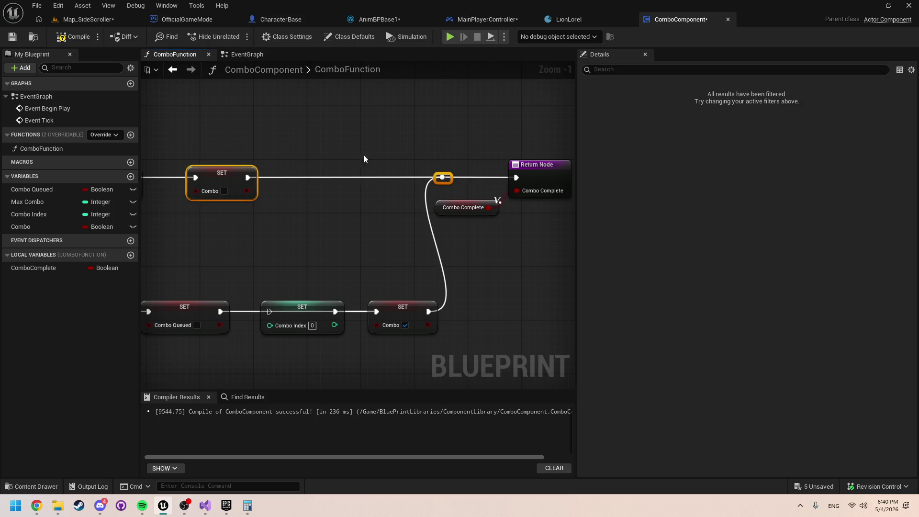
ctrl+click(418, 172)
click(417, 172)
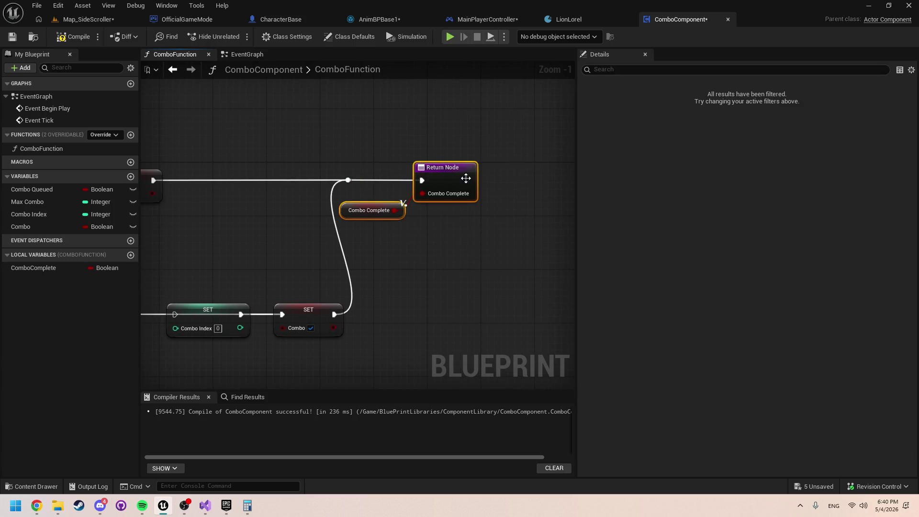
mouse_move(466, 176)
mouse_down()
mouse_move(587, 178)
mouse_move(580, 180)
mouse_up()
click(416, 205)
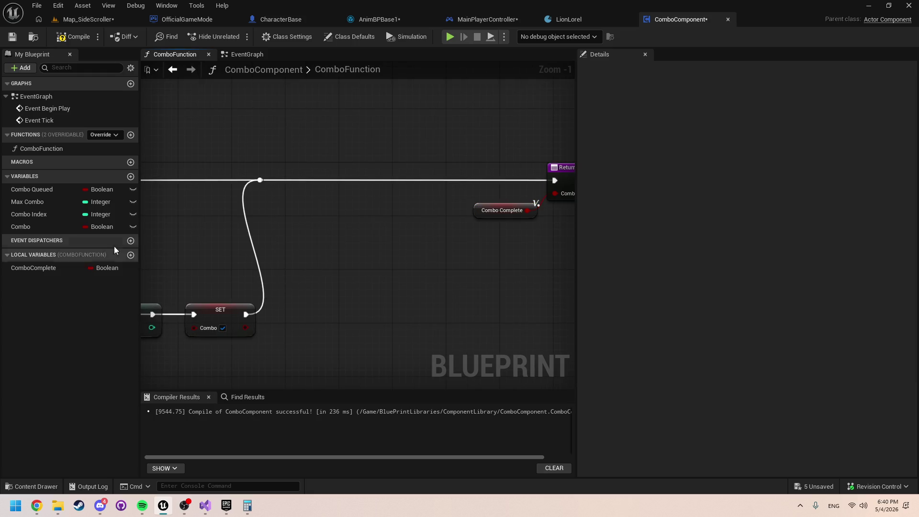
Step: Add a Combo getter and a Branch, and replace the ComboComplete getter with Combo
mouse_move(42, 226)
mouse_down()
mouse_move(253, 185)
mouse_move(292, 198)
mouse_move(354, 180)
mouse_up()
click(306, 213)
click(349, 168)
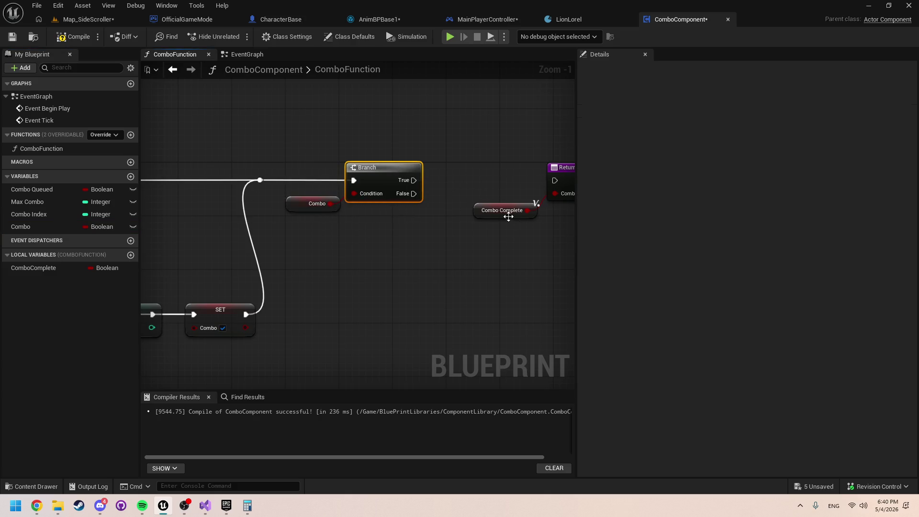
right_click(507, 211)
mouse_move(579, 312)
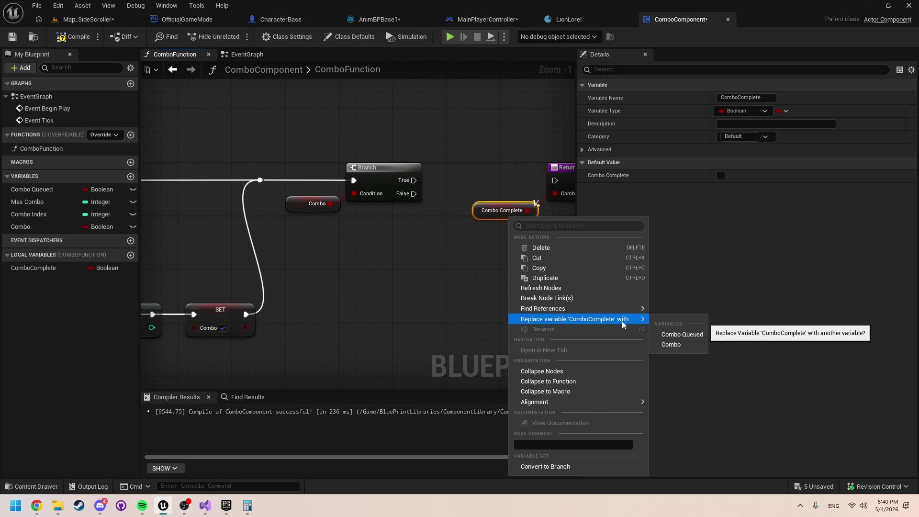
click(668, 345)
click(426, 260)
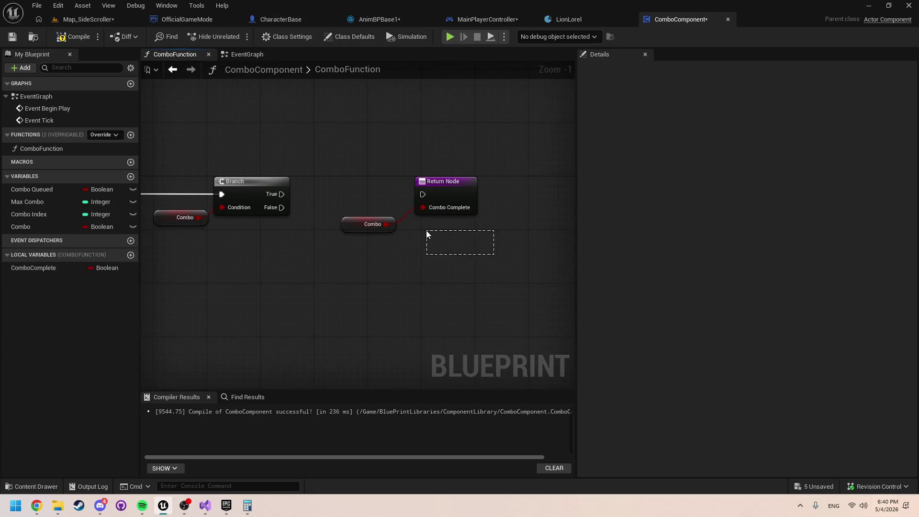
Step: Shift the Return Node right and paste a Jump to Node with Anim Instance above the Branch
ctrl+click(449, 212)
drag(449, 213, 523, 212)
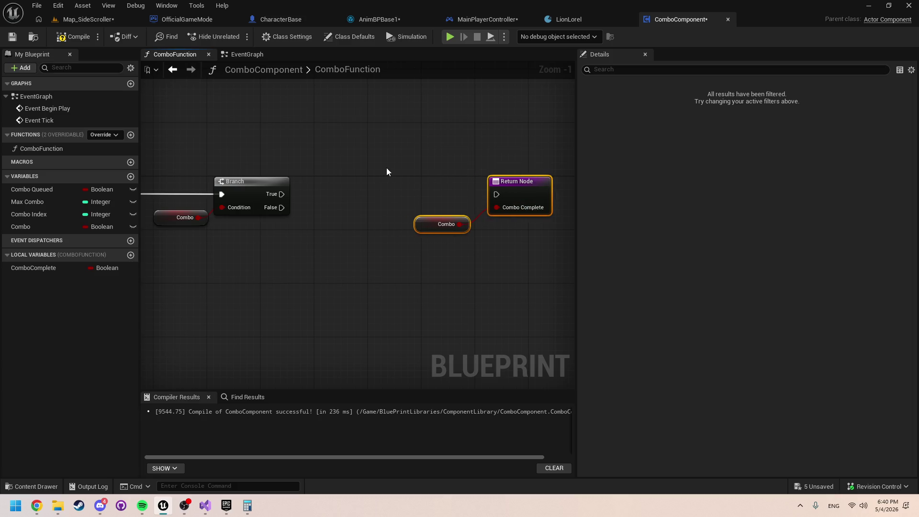
click(351, 194)
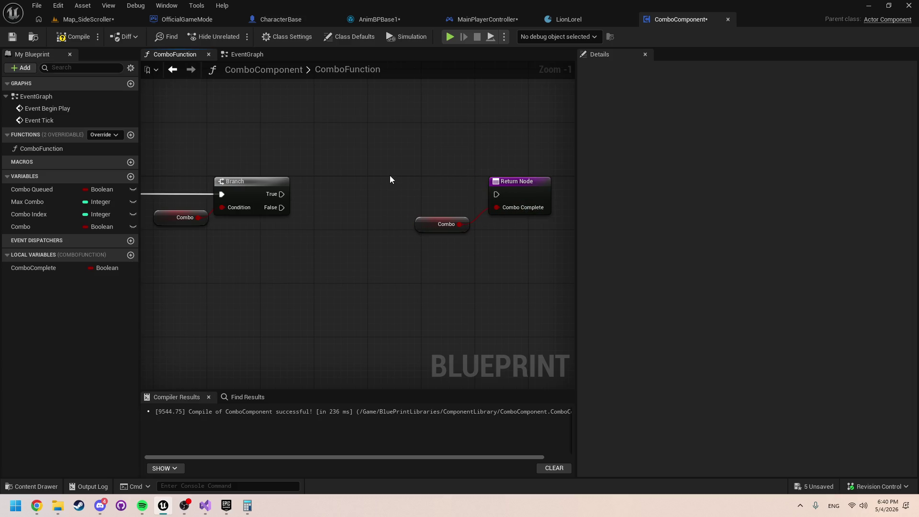
key(ctrl+v)
mouse_move(421, 178)
mouse_down()
mouse_move(371, 137)
mouse_move(247, 203)
mouse_move(98, 214)
mouse_move(60, 204)
mouse_move(397, 225)
mouse_up()
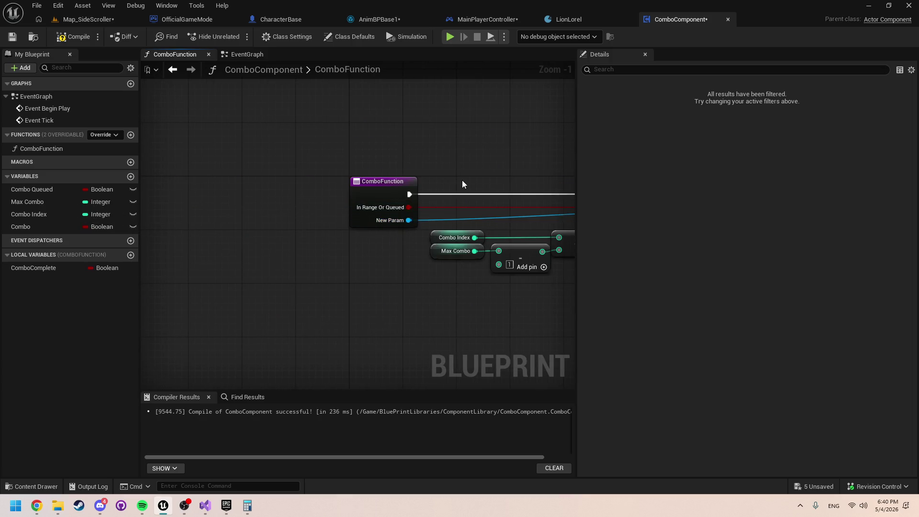
drag(461, 180, 98, 163)
drag(287, 192, 140, 136)
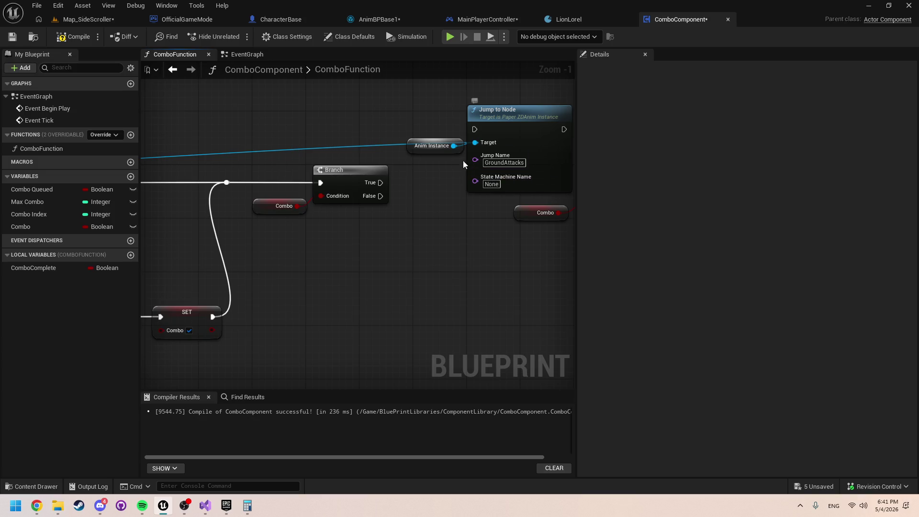
Step: Delete the extra Anim Instance and wire Branch True into the GroundAttacks Jump to Node
click(433, 146)
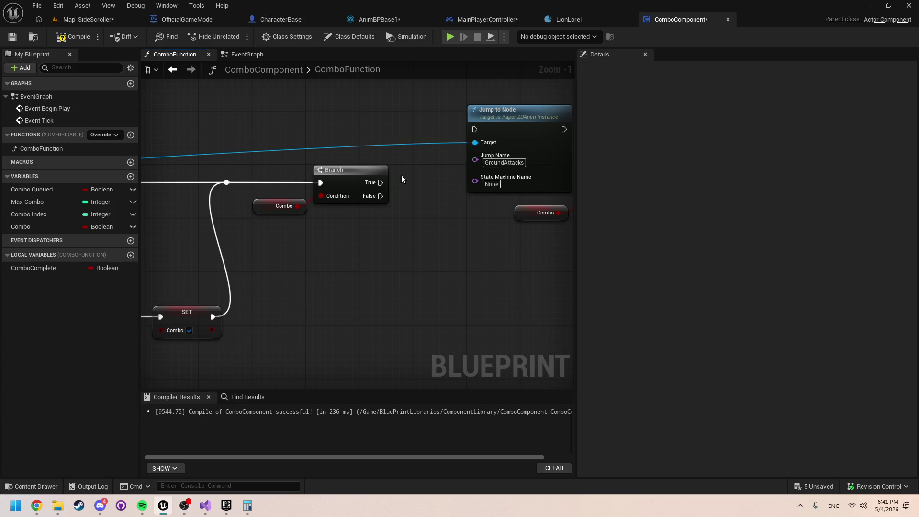
key(Delete)
drag(380, 182, 475, 130)
mouse_move(353, 227)
mouse_down()
mouse_move(433, 211)
mouse_move(311, 225)
mouse_up()
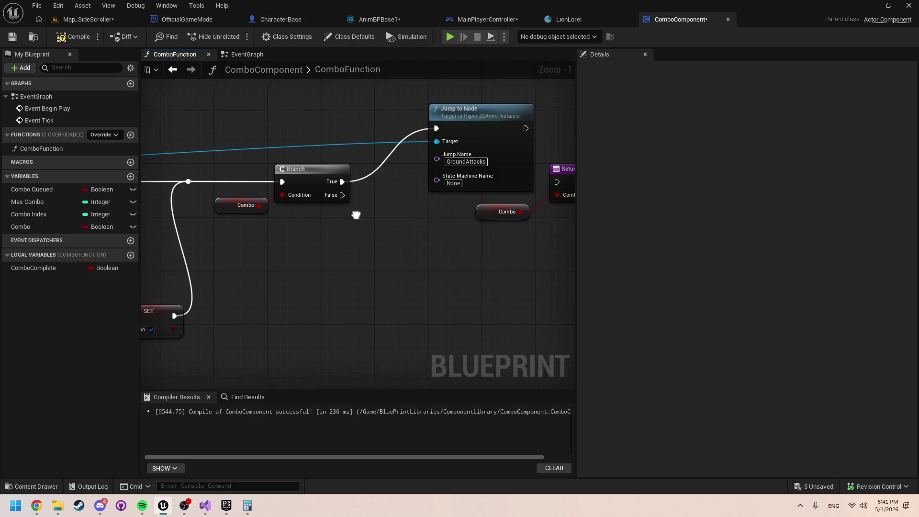
click(479, 136)
drag(479, 137, 460, 184)
Step: Reposition the Return Node and Combo getter, then connect Branch False to the Return Node
drag(543, 238, 474, 238)
mouse_move(495, 240)
mouse_down()
mouse_move(463, 205)
mouse_move(431, 206)
mouse_up()
drag(503, 187, 529, 207)
drag(244, 217, 363, 224)
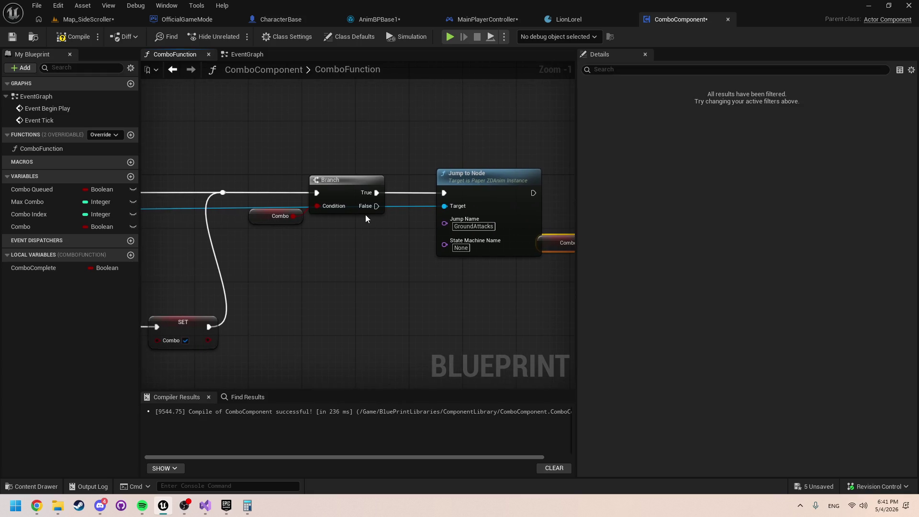
scroll(385, 258, down, 2)
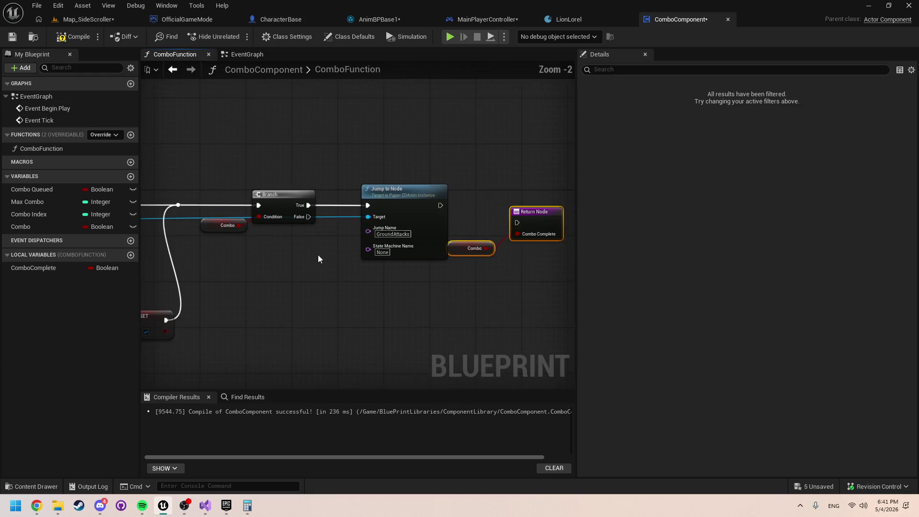
drag(310, 220, 498, 230)
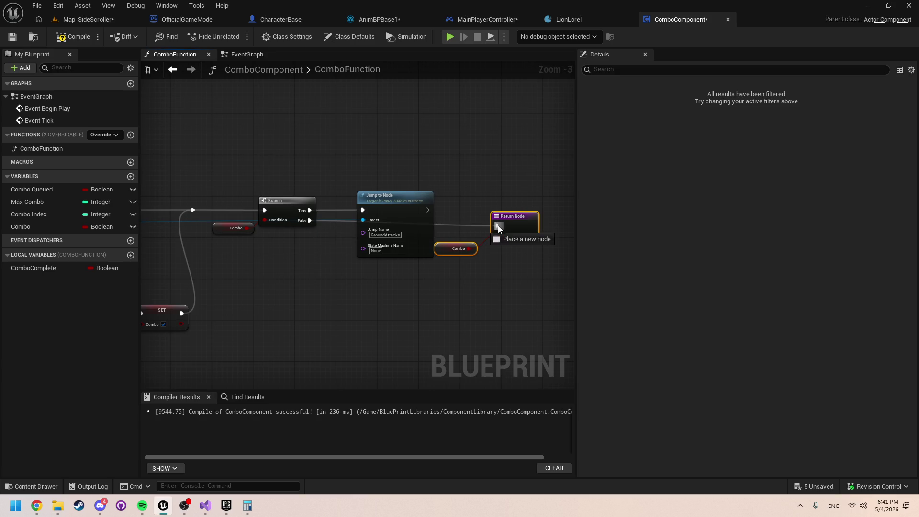
drag(427, 210, 497, 225)
Step: Run and stop a LostRadiance play-test, then follow the NewParam runtime error to JumpToNode
key(alt+p)
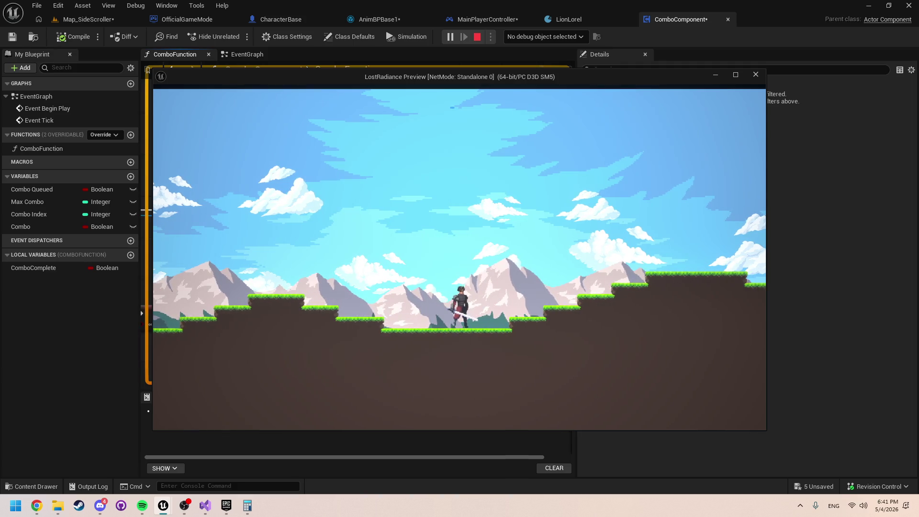
key(Escape)
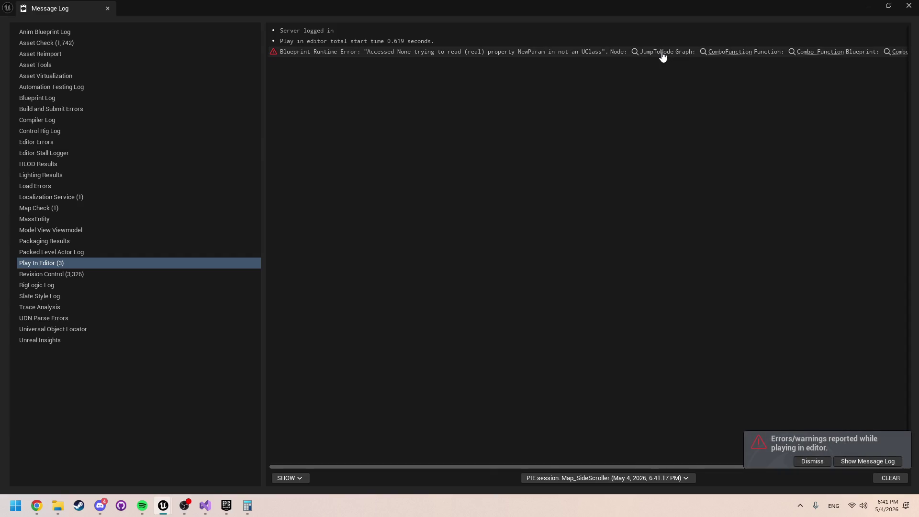
click(617, 53)
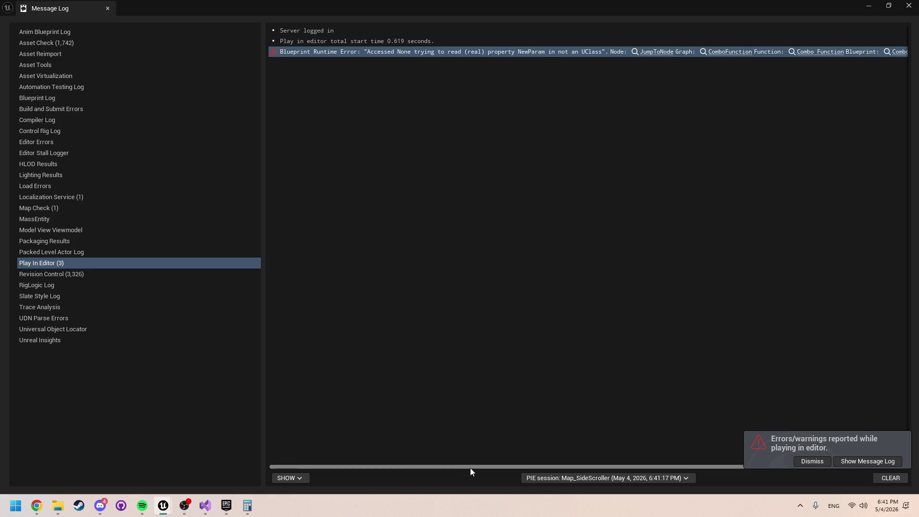
click(656, 52)
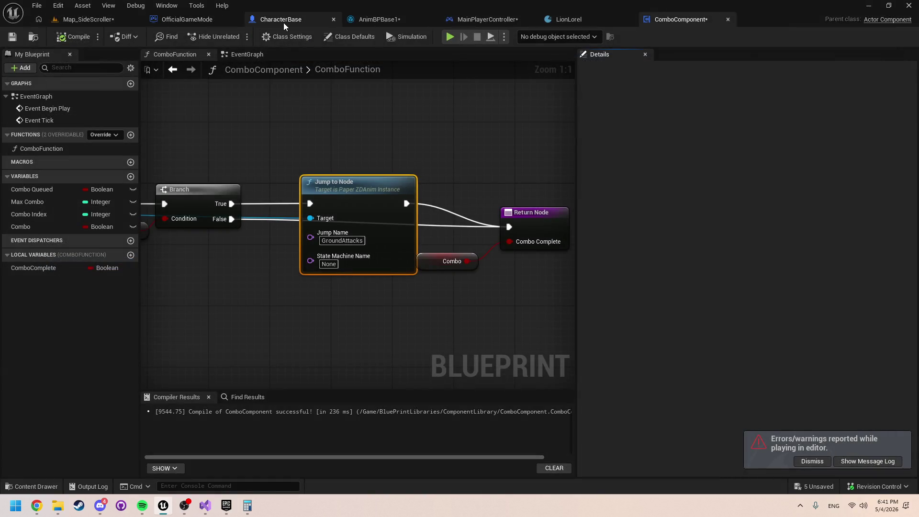
Step: In MainPlayerController's event graph, paste an Anim Instance getter into Combo Function's New Param pin
click(255, 24)
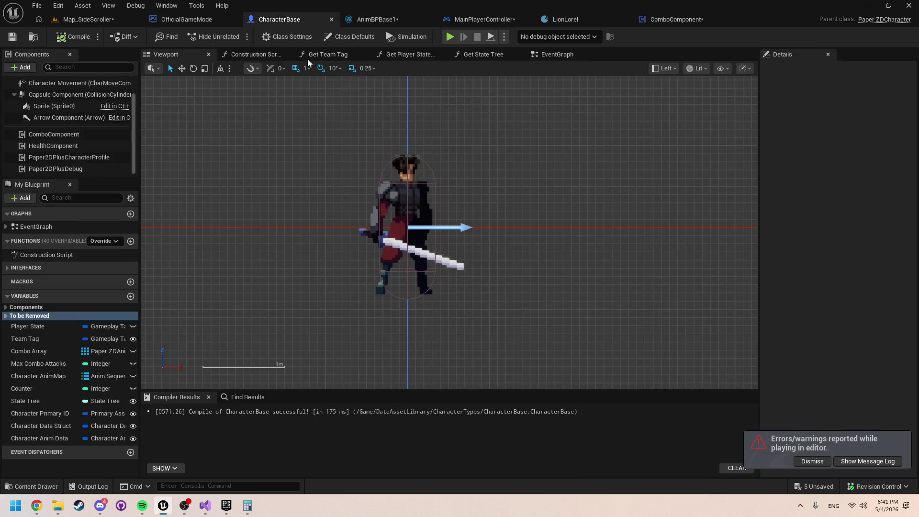
click(474, 20)
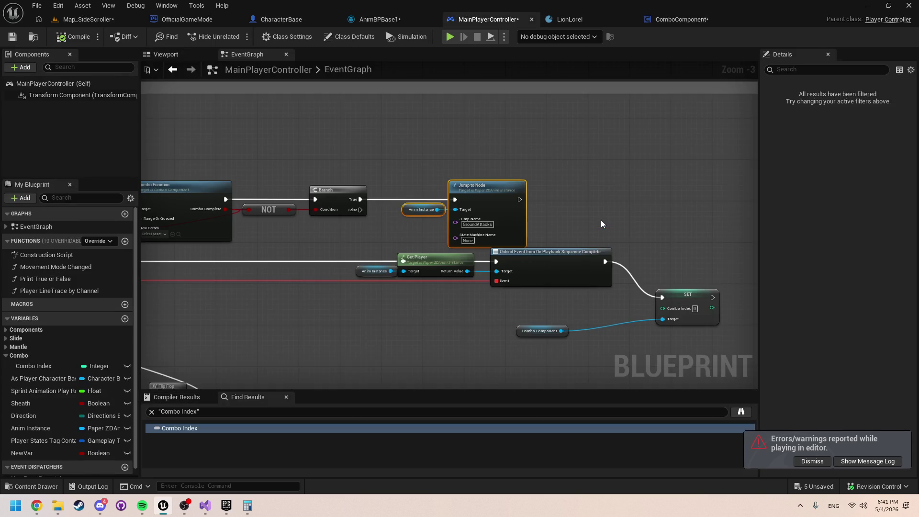
mouse_move(356, 185)
mouse_down()
mouse_move(416, 212)
mouse_move(400, 212)
mouse_move(458, 212)
mouse_up()
click(636, 222)
click(248, 241)
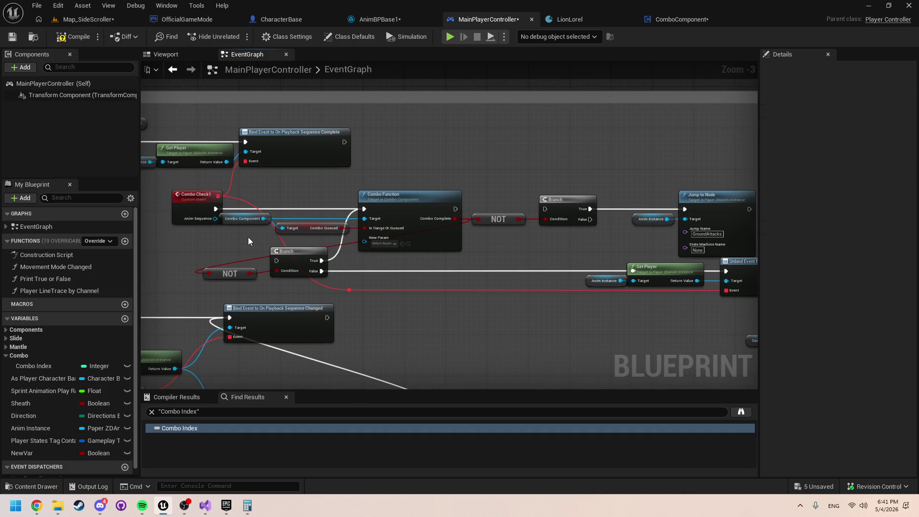
key(ctrl+v)
drag(284, 237, 367, 241)
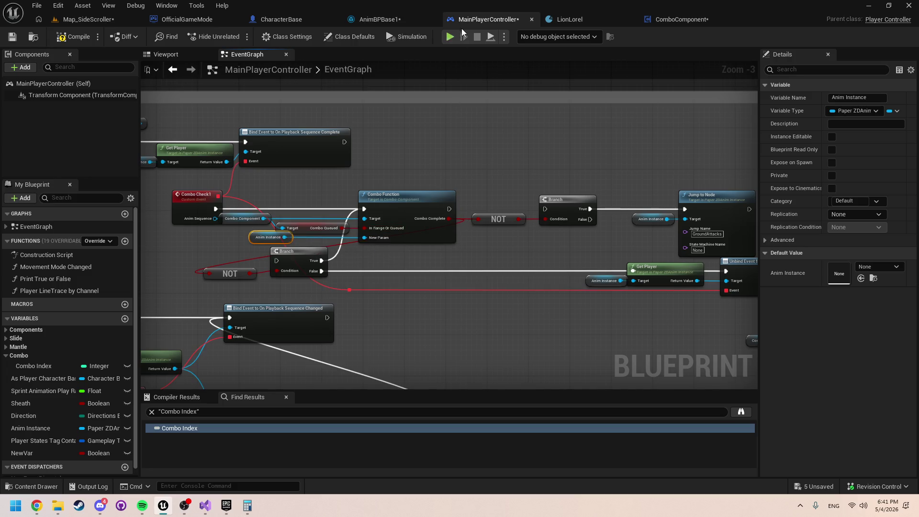
Step: Play-test again, then in ComboComponent insert a NOT between Combo and the Branch Condition
key(alt+p)
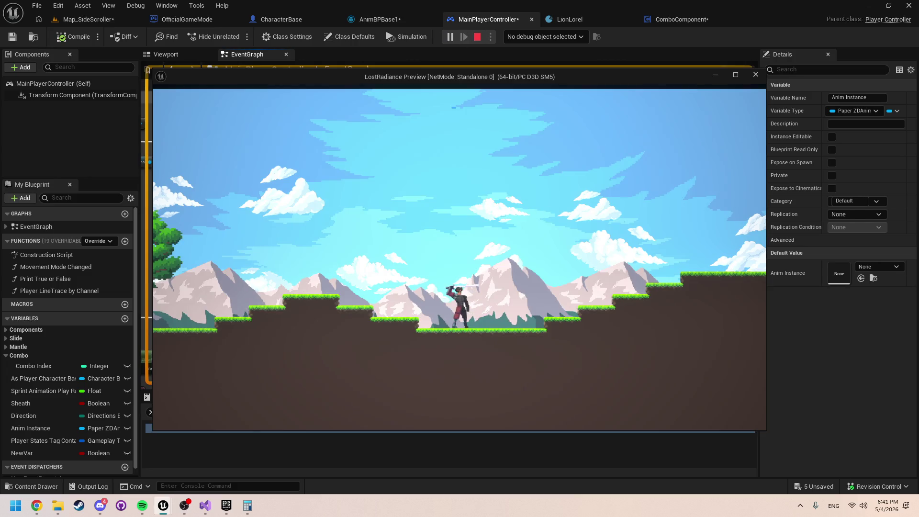
key(Escape)
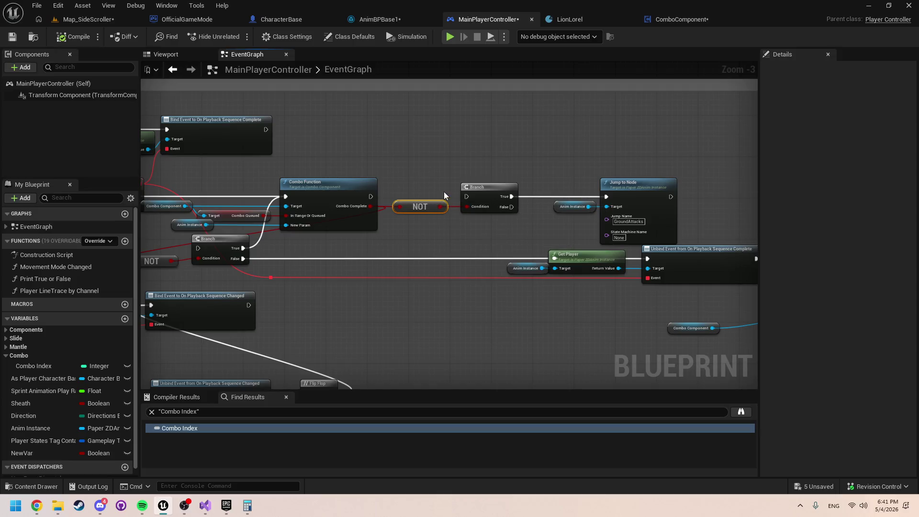
click(659, 19)
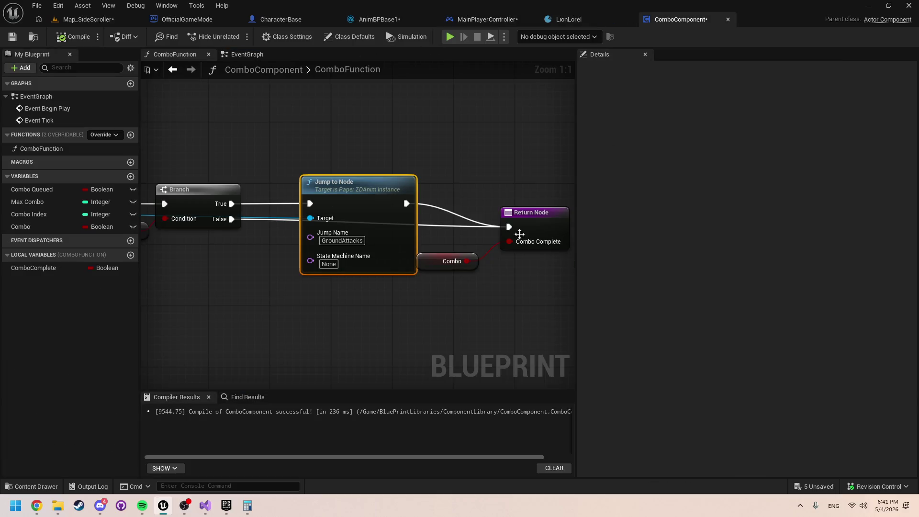
scroll(472, 213, up, 2)
key(ctrl+v)
mouse_move(272, 205)
mouse_down()
mouse_move(335, 229)
mouse_move(326, 226)
mouse_up()
drag(387, 226, 296, 191)
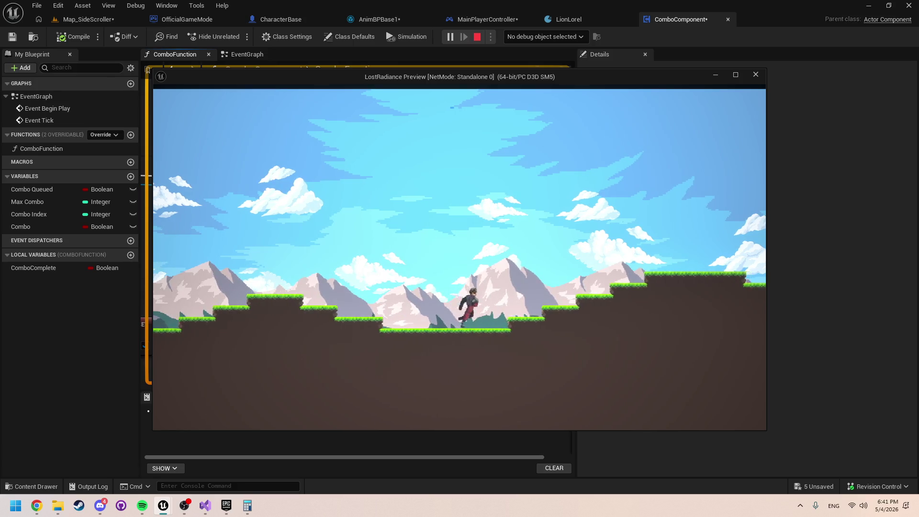
Step: Stop the second test run and return to the MainPlayerController graph
key(Escape)
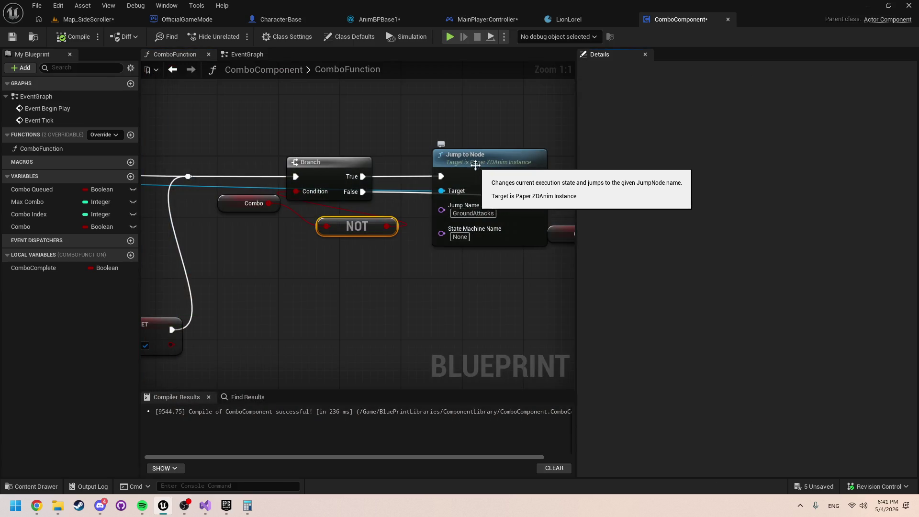
mouse_move(491, 173)
mouse_down()
mouse_move(361, 264)
mouse_move(454, 241)
mouse_up()
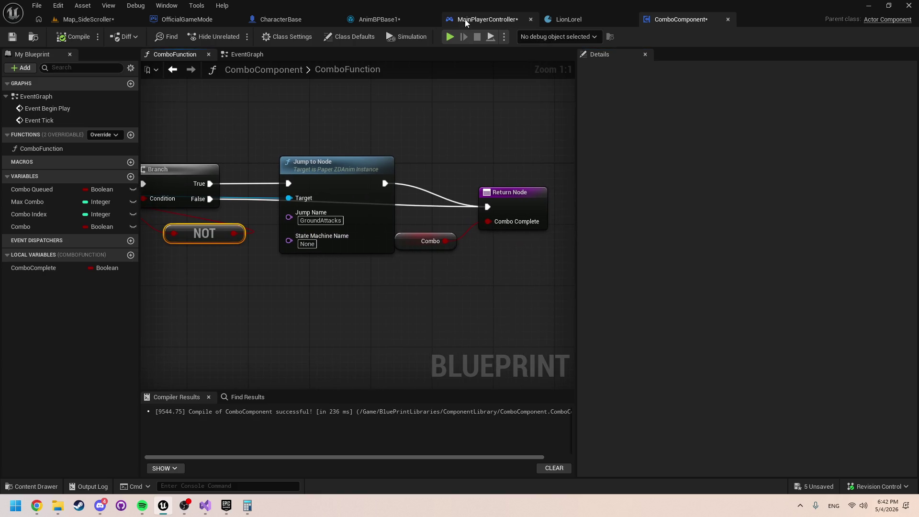
click(481, 19)
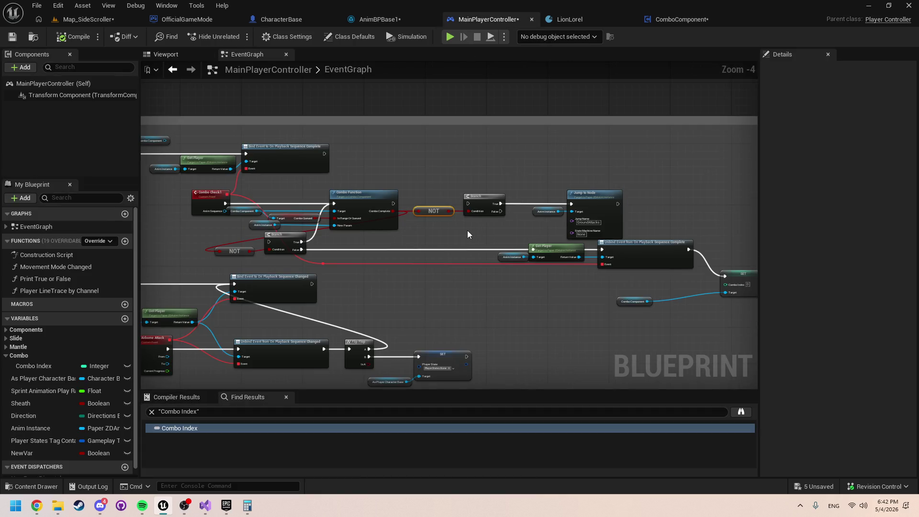
Step: Delete the leftover NOT, Branch, Anim Instance and Jump to Node nodes after Combo Function
scroll(467, 230, up, 1)
mouse_move(475, 223)
mouse_down()
mouse_move(398, 224)
mouse_move(457, 228)
mouse_up()
scroll(452, 229, down, 1)
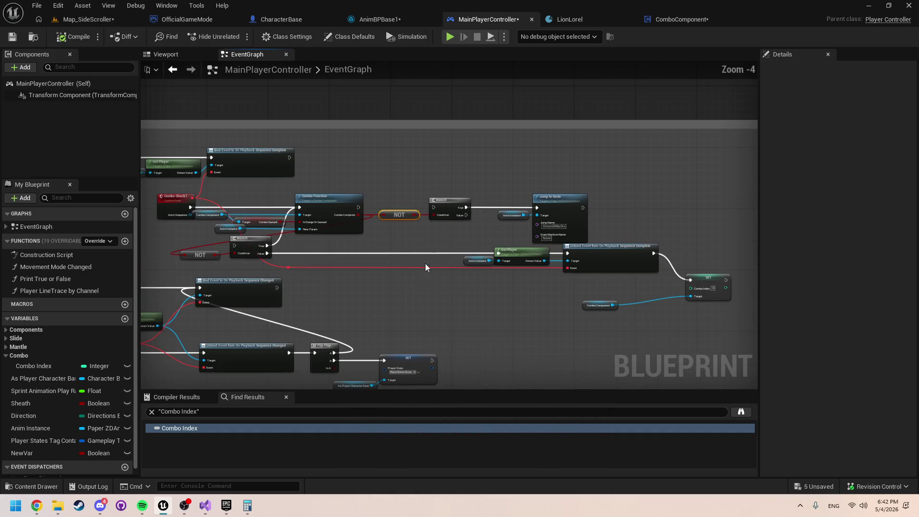
drag(426, 263, 503, 257)
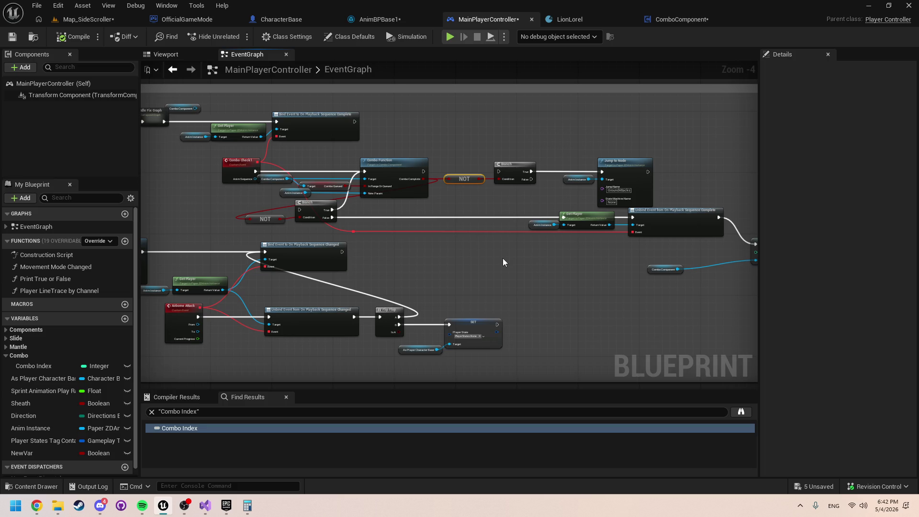
drag(243, 196, 411, 246)
scroll(489, 271, up, 1)
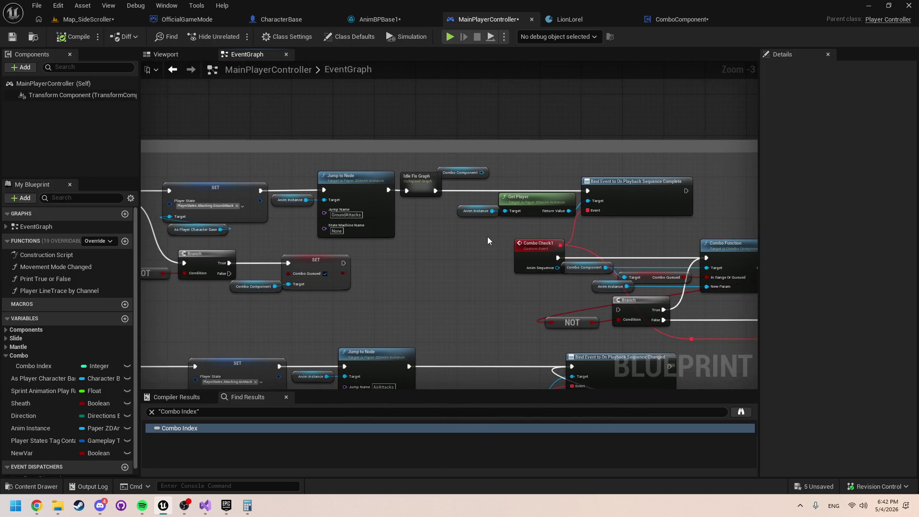
mouse_move(458, 262)
mouse_down()
mouse_move(489, 285)
mouse_move(575, 288)
mouse_move(325, 245)
mouse_up()
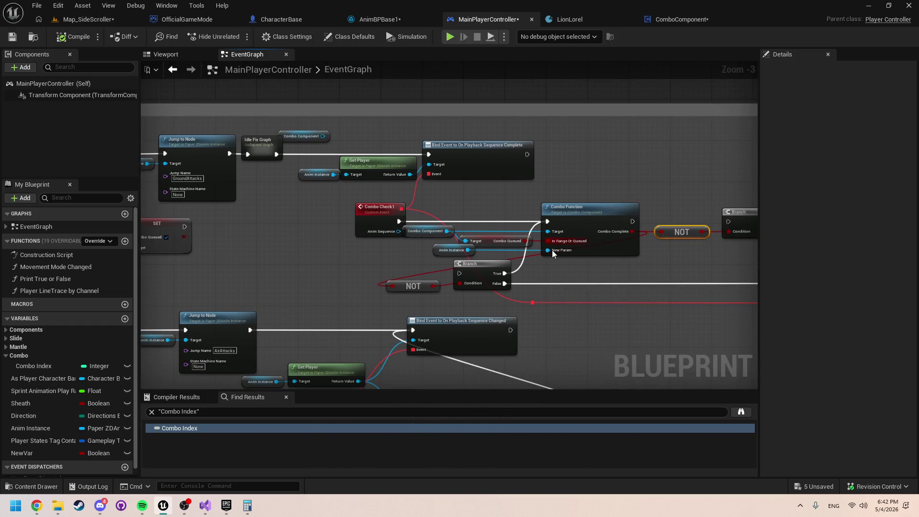
drag(600, 290, 433, 262)
shift+click(585, 185)
key(Delete)
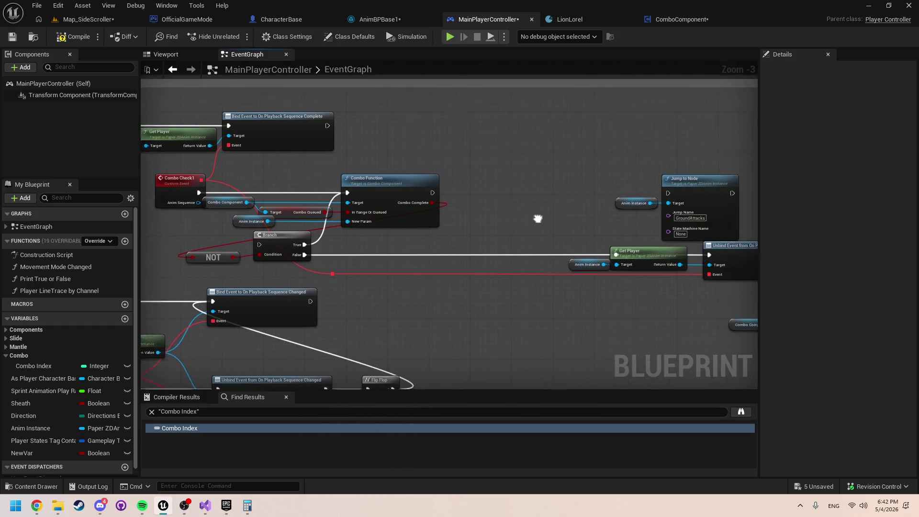
click(675, 214)
key(Delete)
mouse_move(561, 208)
mouse_down()
mouse_move(491, 209)
mouse_move(580, 216)
mouse_up()
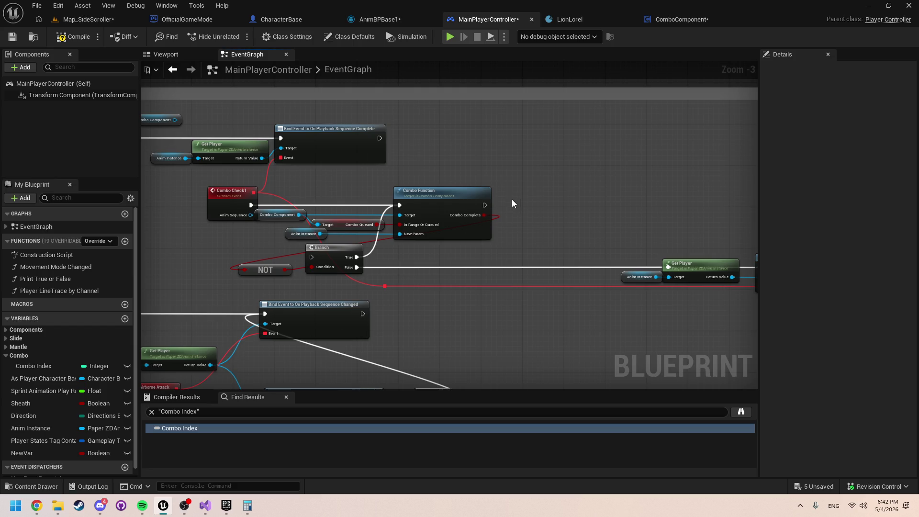
Step: Remove the stray Combo Component getter and move NOT and Branch beside Combo Function's output
mouse_move(512, 199)
mouse_down()
mouse_move(655, 210)
mouse_move(814, 242)
mouse_move(703, 248)
mouse_up()
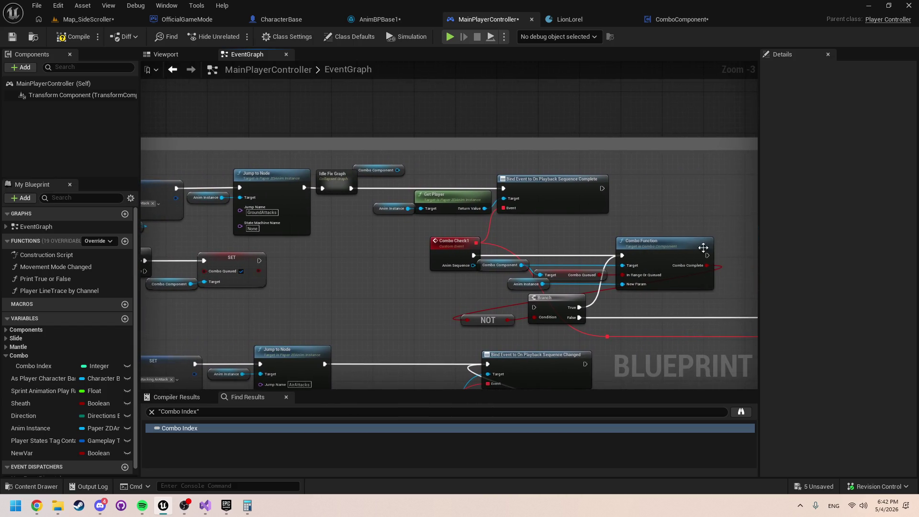
drag(405, 173, 452, 177)
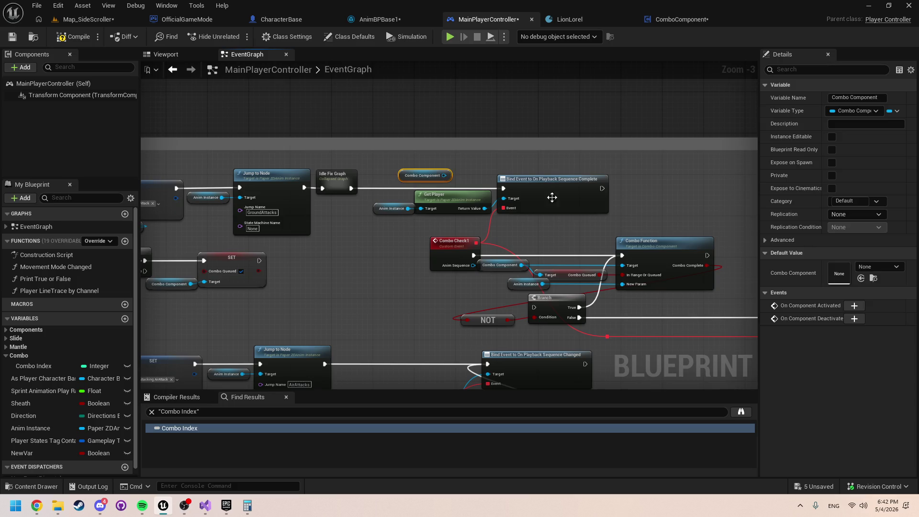
key(Delete)
drag(673, 225, 512, 212)
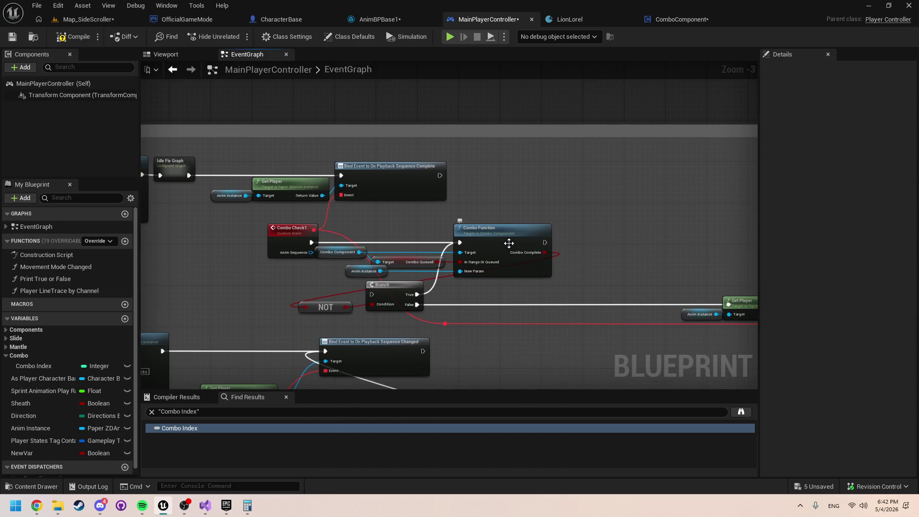
drag(400, 316, 325, 304)
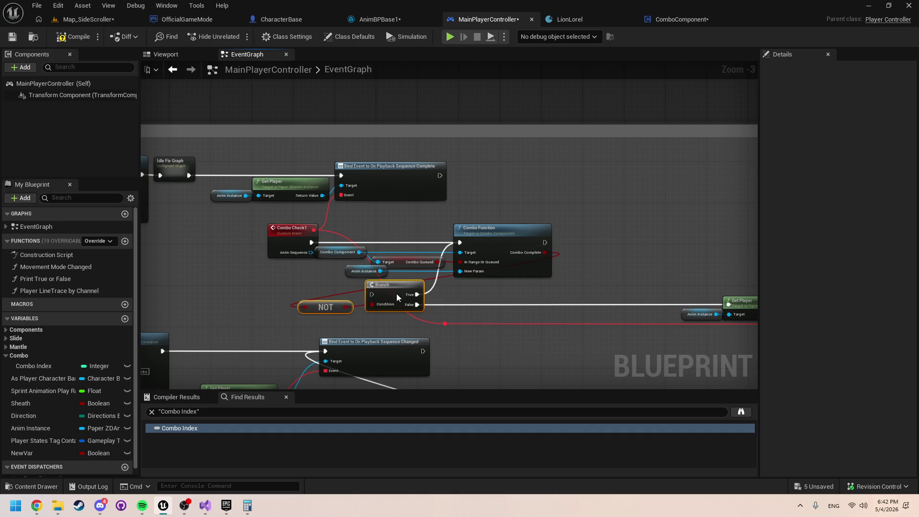
mouse_move(396, 294)
mouse_down()
mouse_move(633, 258)
mouse_move(663, 239)
mouse_move(561, 227)
mouse_up()
click(527, 228)
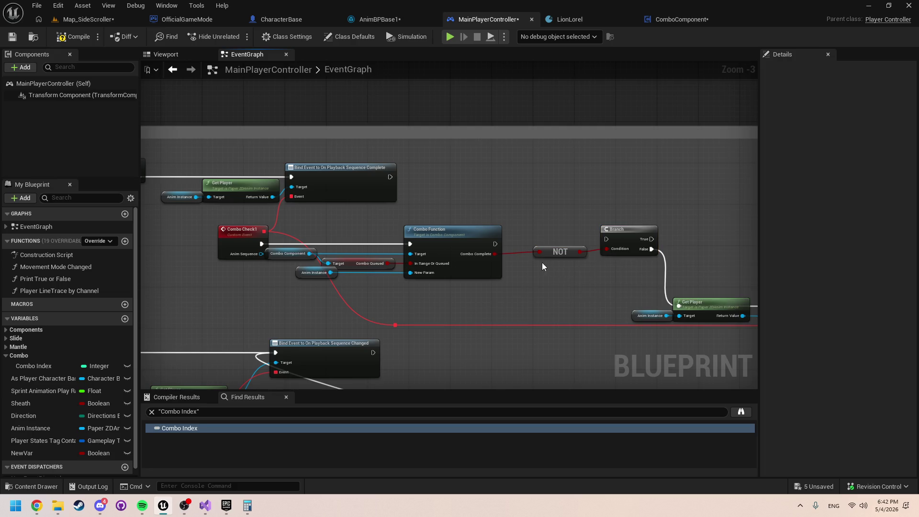
Step: Insert a SET Combo node between Idle Fix Graph and the Bind Event node
mouse_move(300, 262)
mouse_down()
mouse_move(409, 265)
mouse_move(225, 254)
mouse_move(274, 249)
mouse_up()
click(401, 259)
text(get combo)
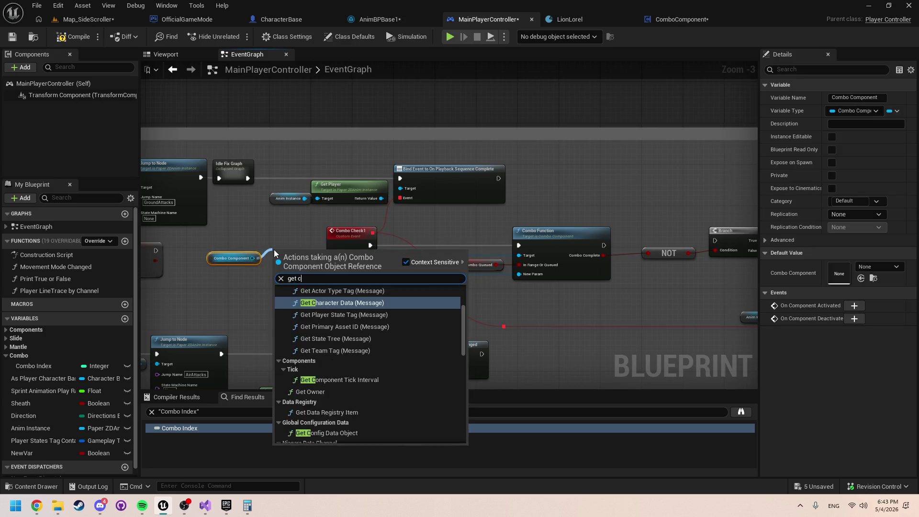
key(Return)
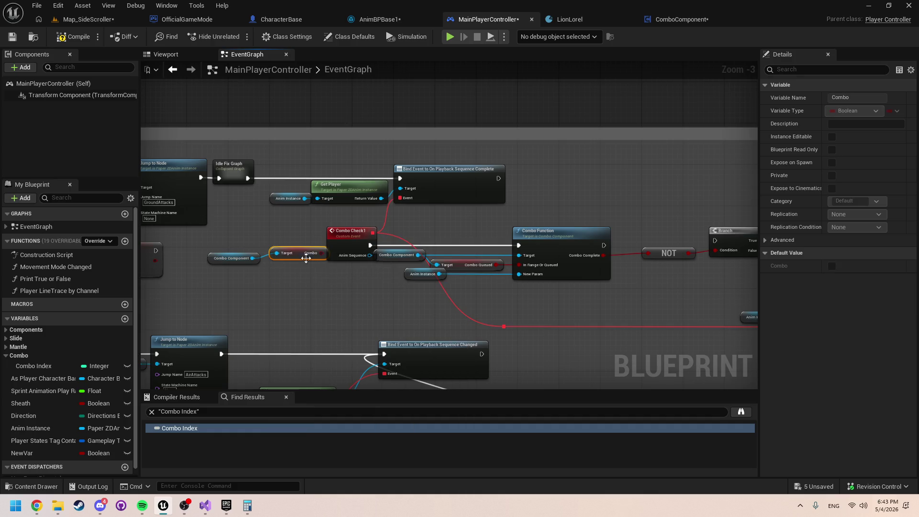
drag(252, 258, 255, 216)
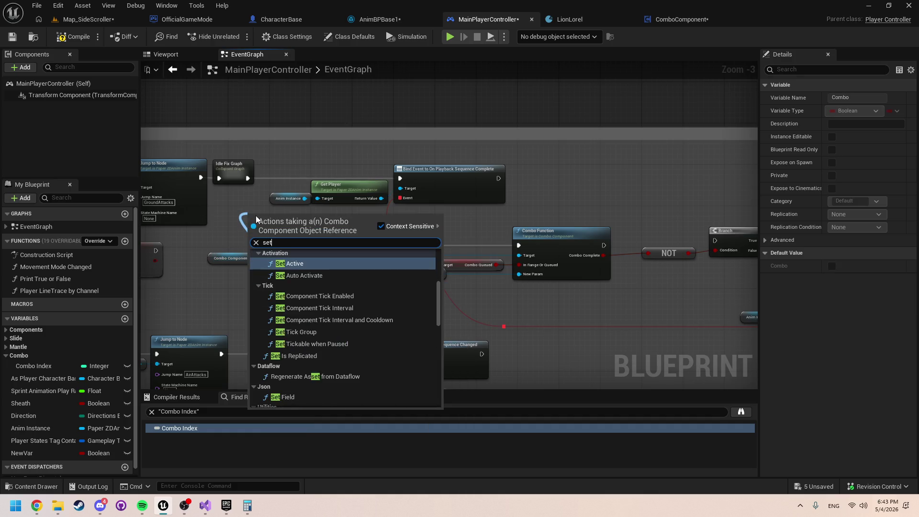
text(set combo)
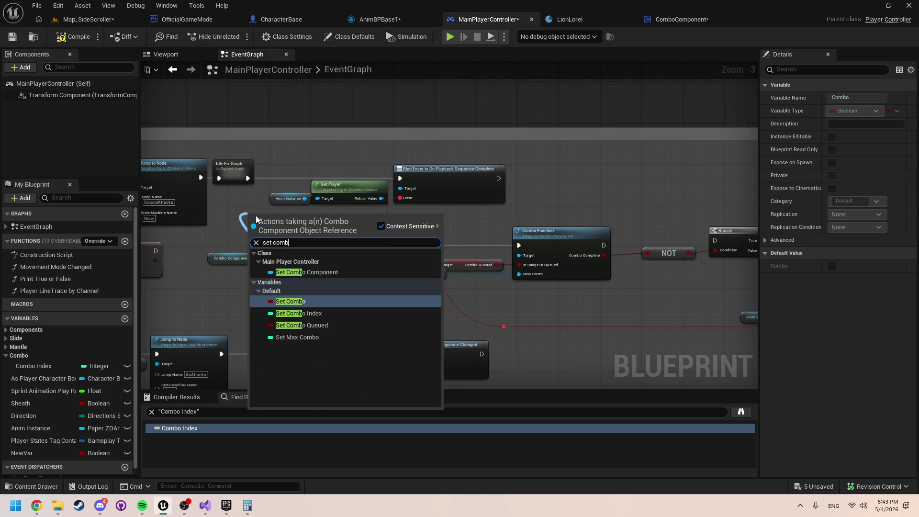
key(Return)
drag(268, 216, 273, 211)
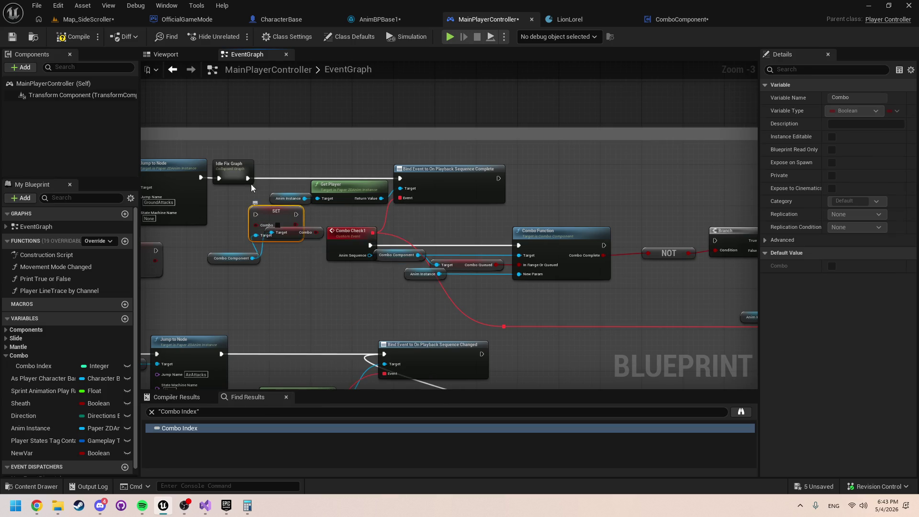
mouse_move(248, 178)
mouse_down()
mouse_move(257, 216)
mouse_move(399, 178)
mouse_up()
drag(278, 234, 293, 172)
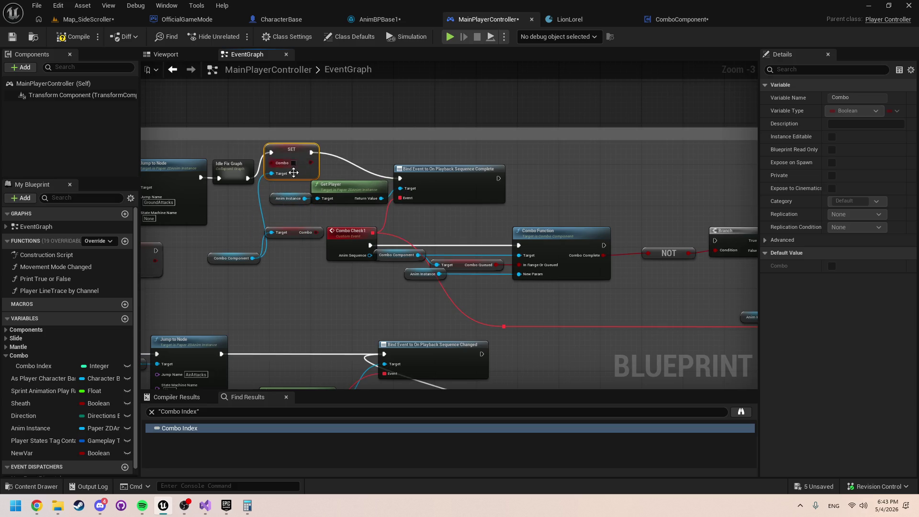
click(296, 237)
Step: Rearrange the graph so the NOT and Branch sit in front of Combo Function
drag(523, 299, 454, 301)
scroll(453, 297, up, 1)
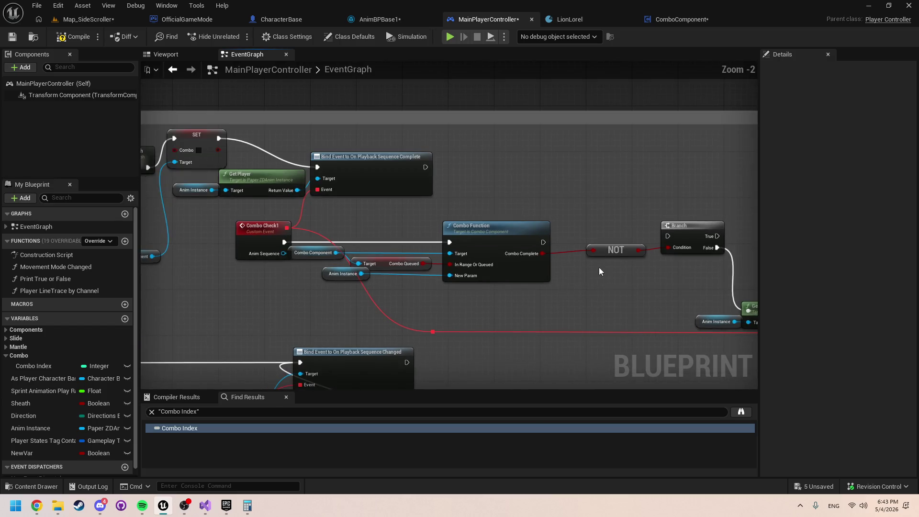
drag(680, 271, 615, 240)
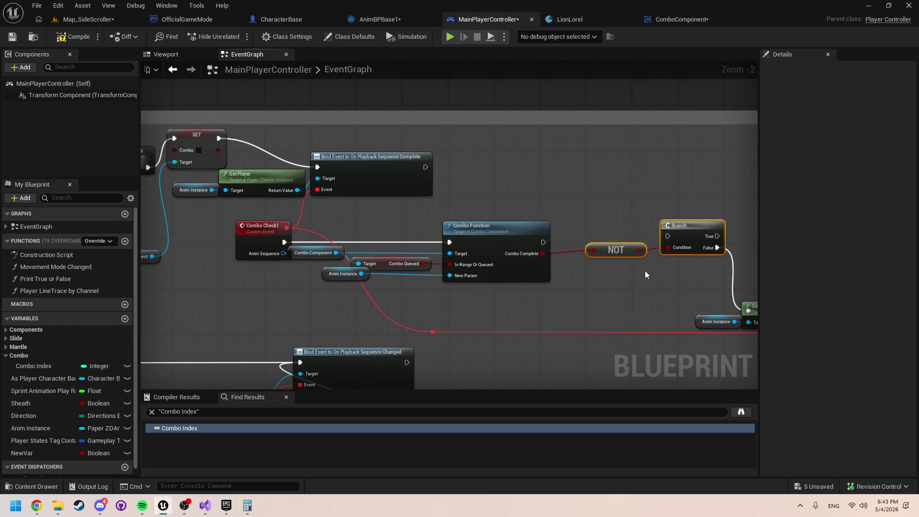
drag(486, 289, 302, 239)
drag(493, 233, 533, 232)
mouse_move(370, 273)
mouse_down()
mouse_move(358, 278)
mouse_move(440, 286)
mouse_up()
drag(540, 299, 358, 240)
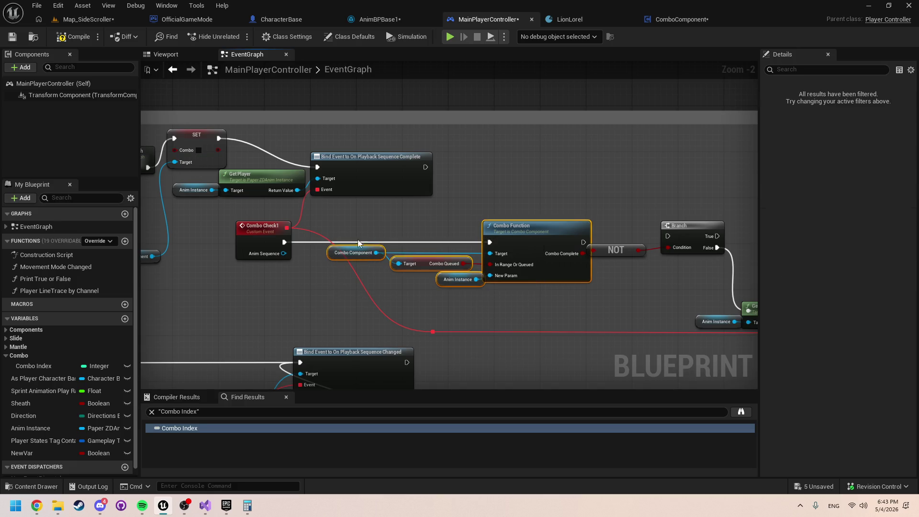
mouse_move(693, 277)
mouse_down()
mouse_move(636, 242)
mouse_move(479, 311)
mouse_move(378, 292)
mouse_move(319, 297)
mouse_up()
click(195, 247)
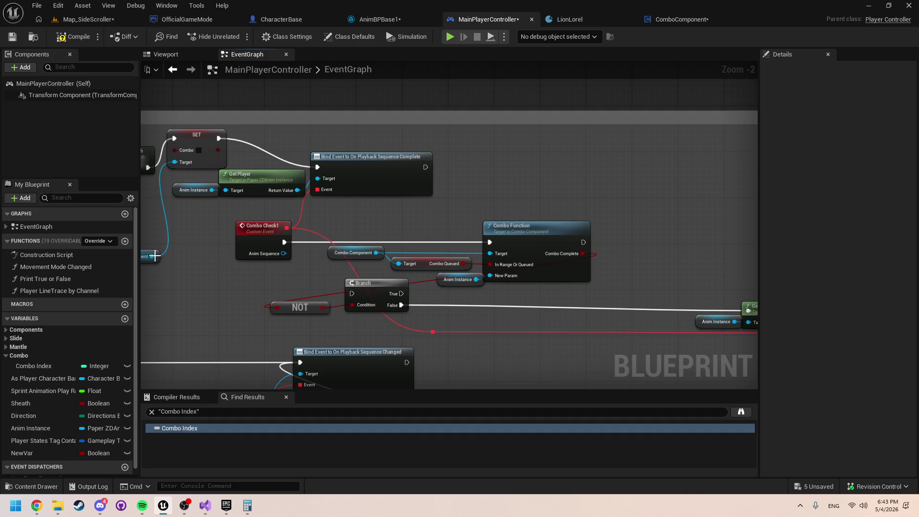
Step: Add a Get Combo from Combo Component, route Combo Check1 into the Branch, and Branch True into Combo Function
drag(155, 256, 243, 285)
text(get cp)
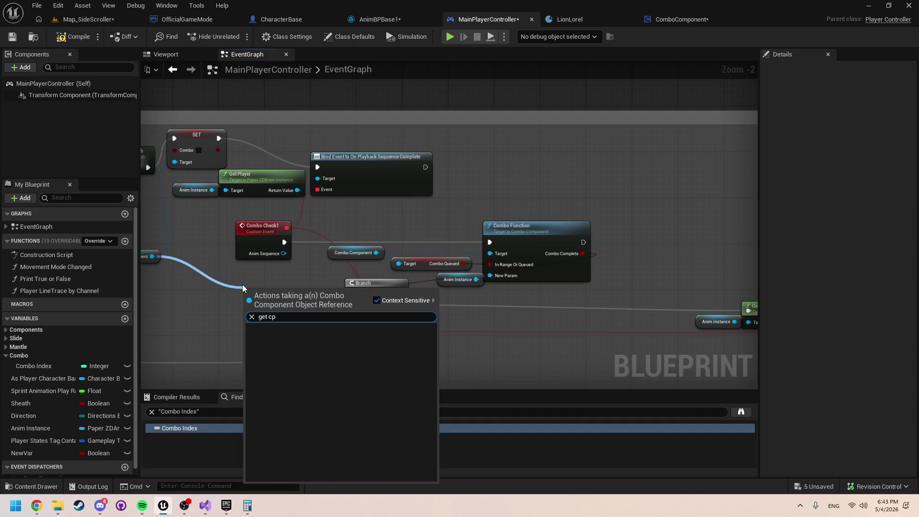
key(BackSpace)
text(ombo)
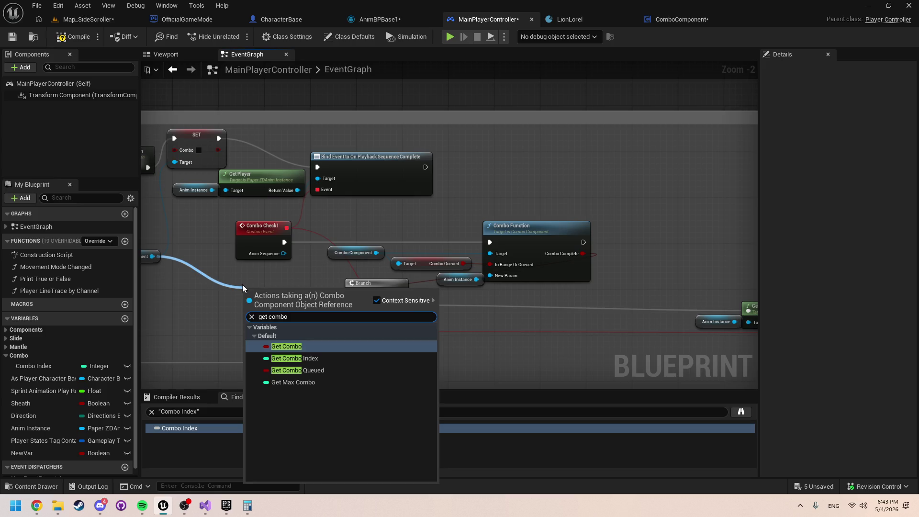
key(Return)
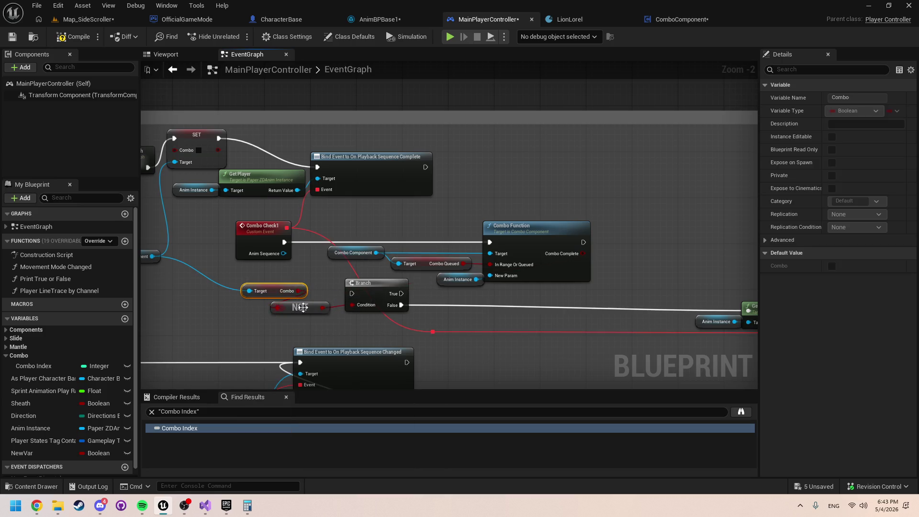
mouse_move(285, 242)
mouse_down()
mouse_move(306, 249)
mouse_move(352, 293)
mouse_move(487, 254)
mouse_move(490, 243)
mouse_up()
drag(587, 215, 419, 196)
scroll(448, 197, down, 1)
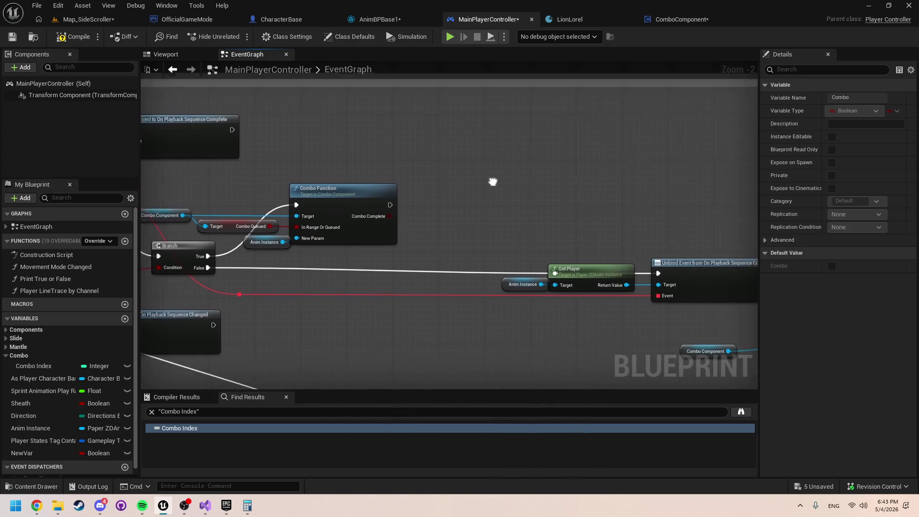
drag(492, 180, 280, 152)
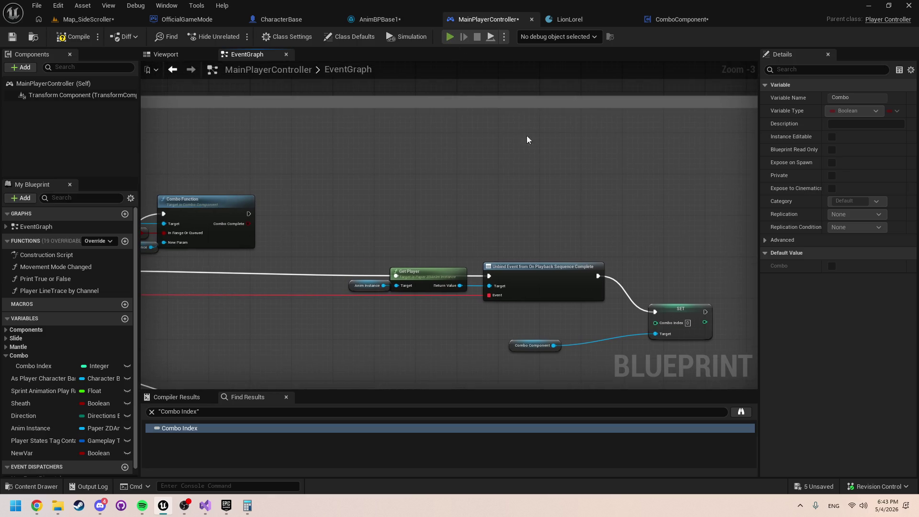
Step: Play-test by moving the character right, stop, then place the Get Combo node beside NOT
key(alt+p)
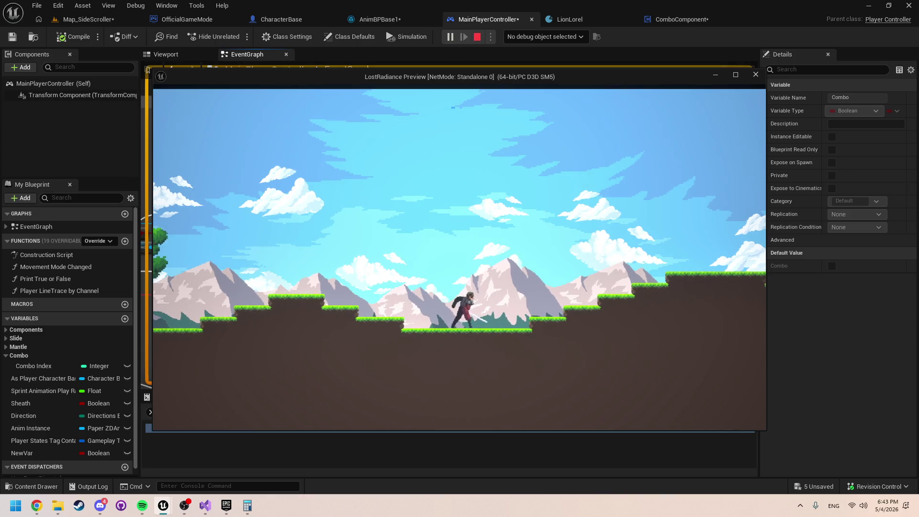
key(d)
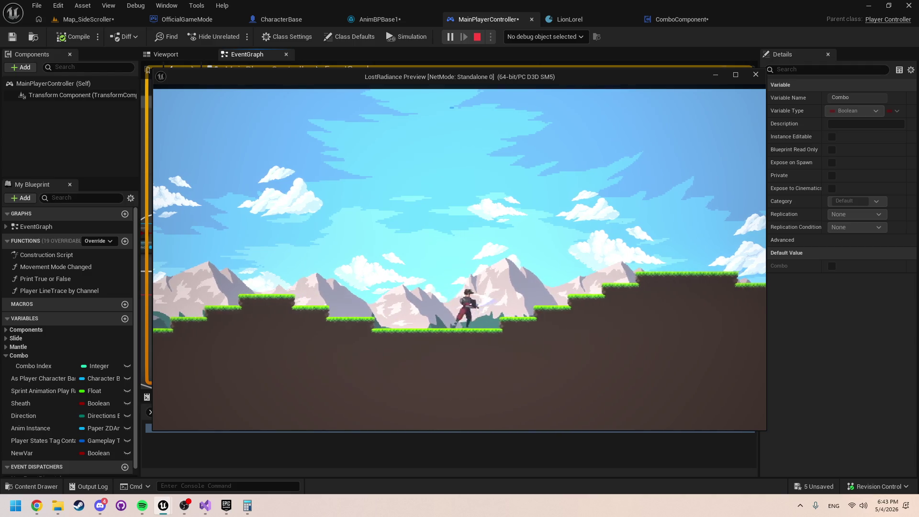
key(Escape)
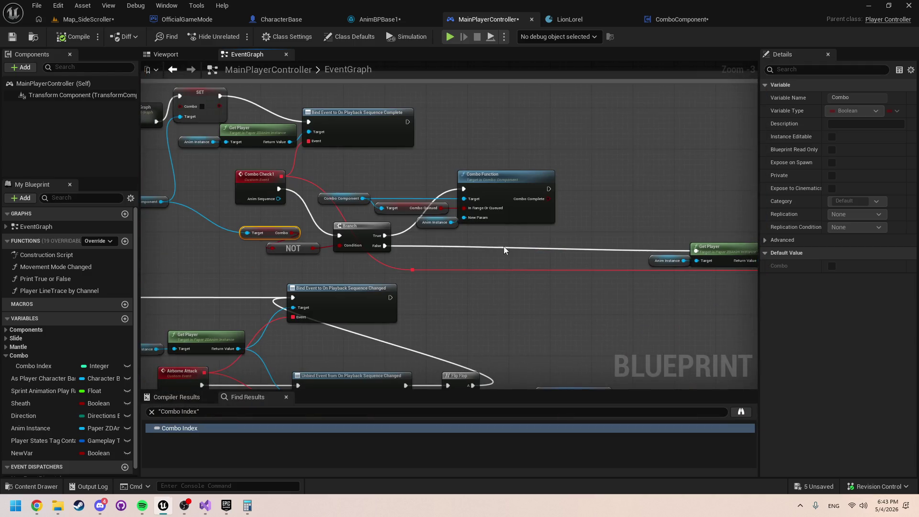
mouse_move(489, 256)
mouse_down()
mouse_move(524, 285)
mouse_move(445, 263)
mouse_move(435, 279)
mouse_move(564, 283)
mouse_move(555, 287)
mouse_up()
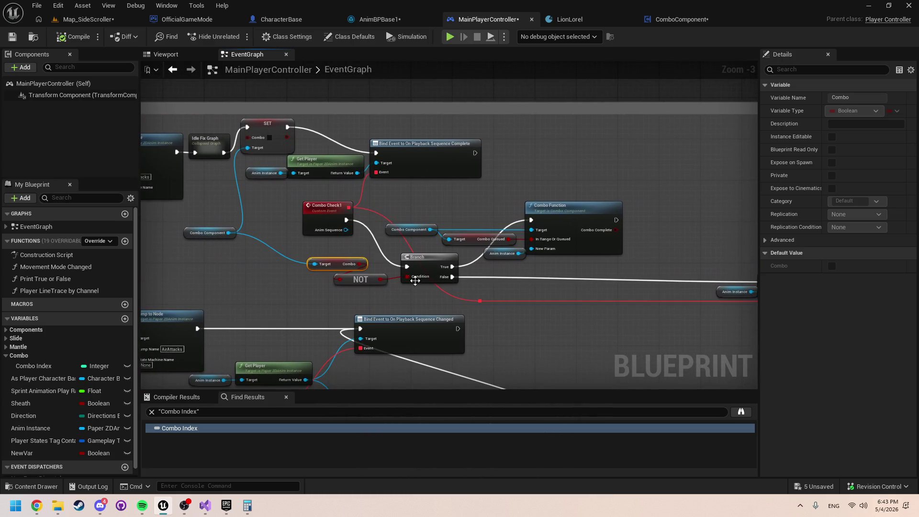
mouse_move(338, 269)
mouse_down()
mouse_move(315, 266)
mouse_move(287, 281)
mouse_up()
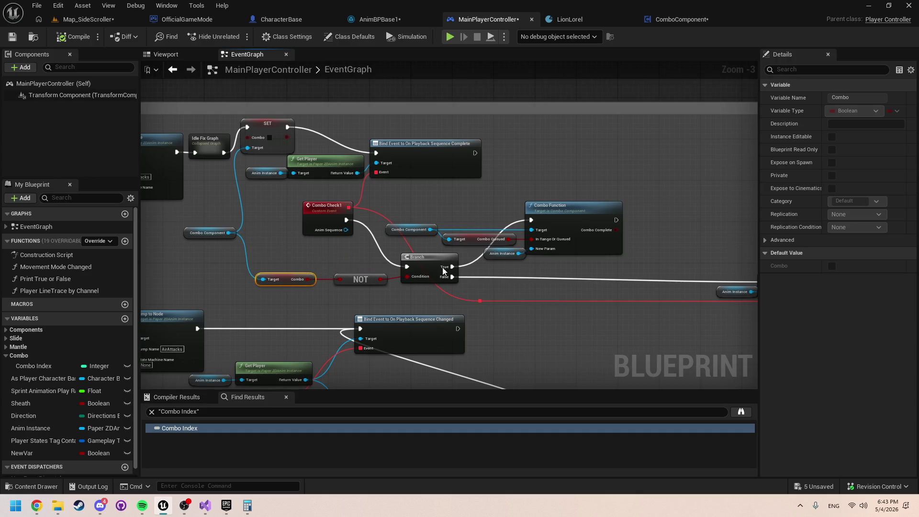
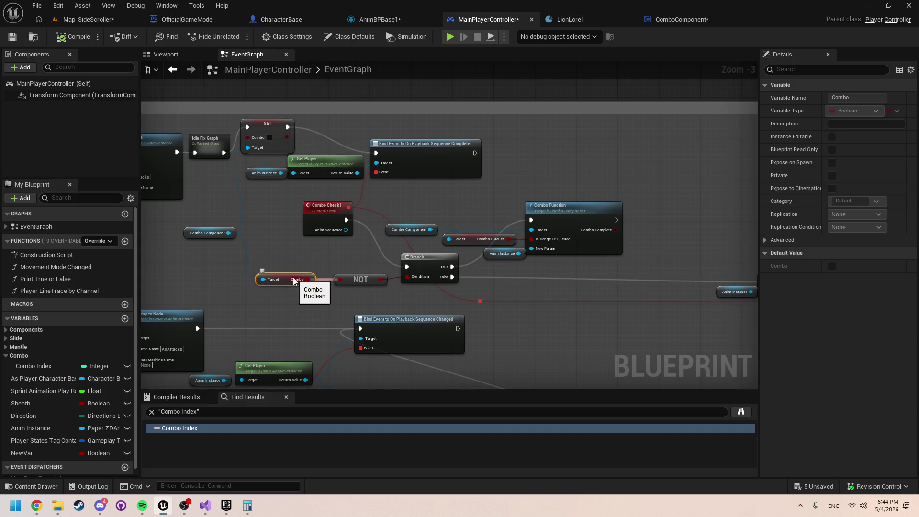
Step: In ComboComponent's ComboFunction graph, delete the ComboComplete local variable
drag(562, 269, 333, 264)
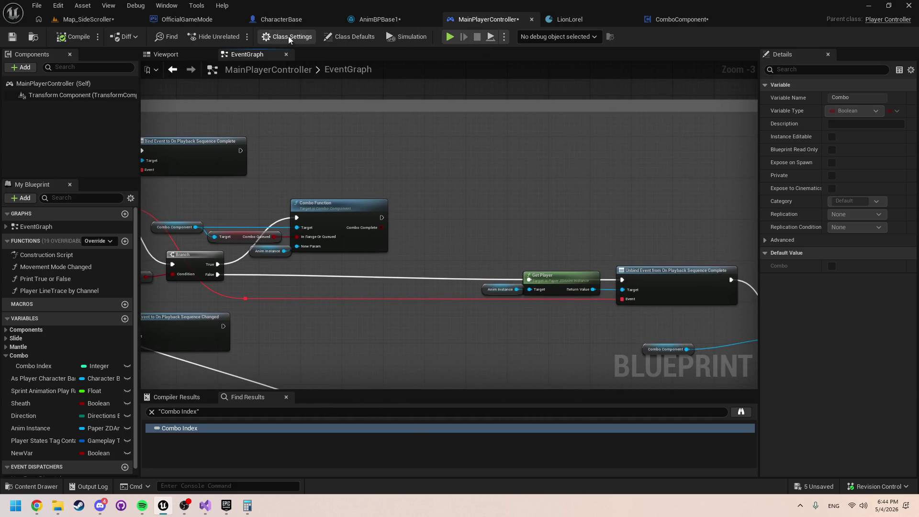
click(673, 15)
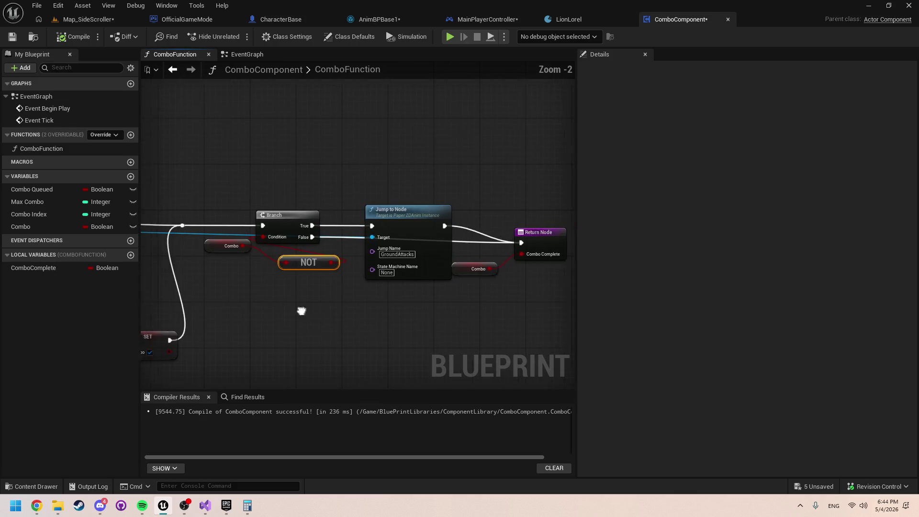
mouse_move(450, 303)
mouse_down()
mouse_move(507, 255)
mouse_move(588, 271)
mouse_up()
mouse_move(498, 264)
mouse_down()
mouse_move(335, 261)
mouse_move(481, 256)
mouse_move(478, 242)
mouse_move(250, 252)
mouse_move(211, 262)
mouse_move(324, 281)
mouse_move(274, 285)
mouse_move(403, 293)
mouse_up()
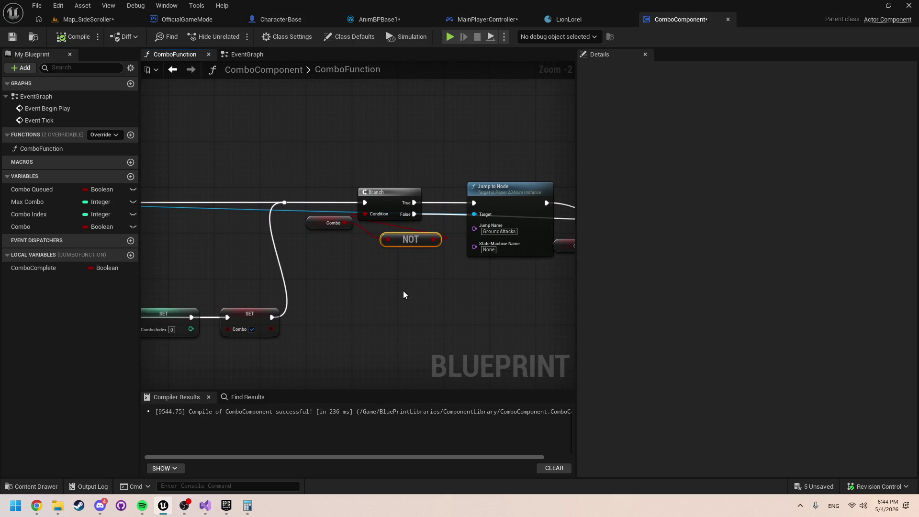
scroll(407, 303, down, 3)
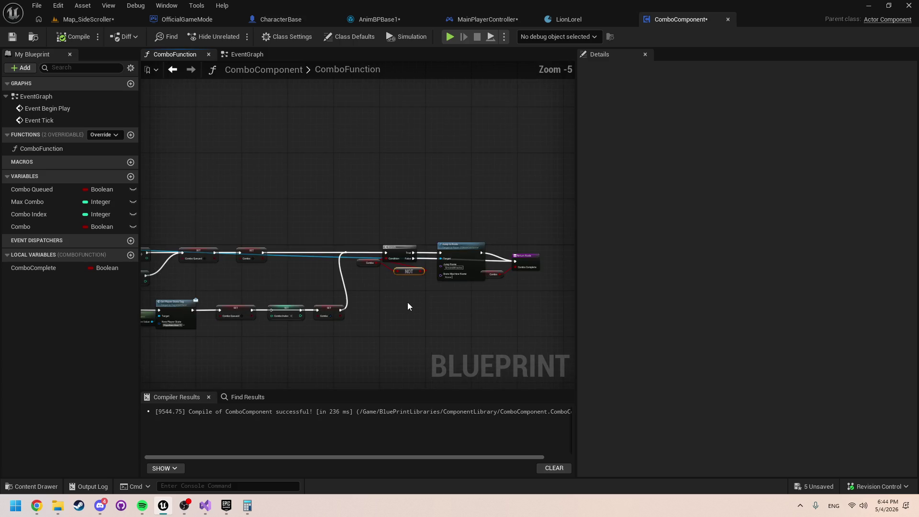
scroll(407, 302, up, 2)
drag(343, 297, 192, 287)
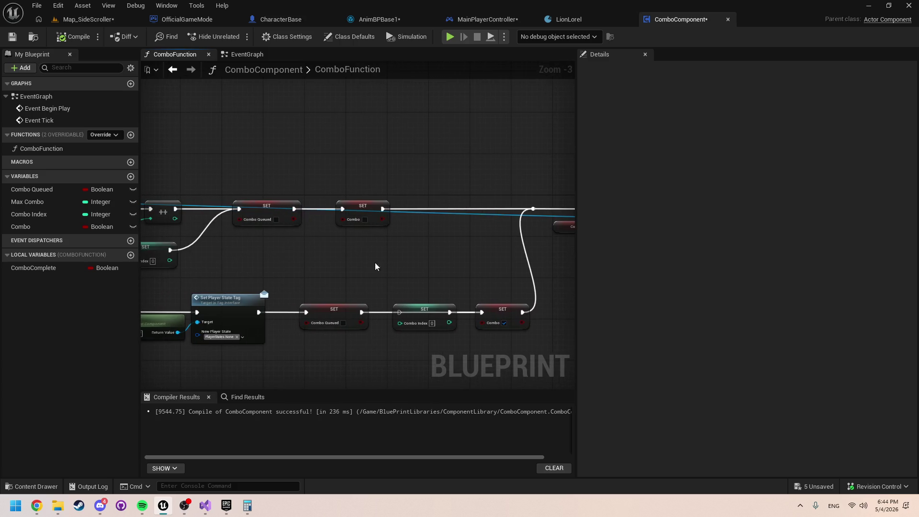
click(25, 272)
key(Delete)
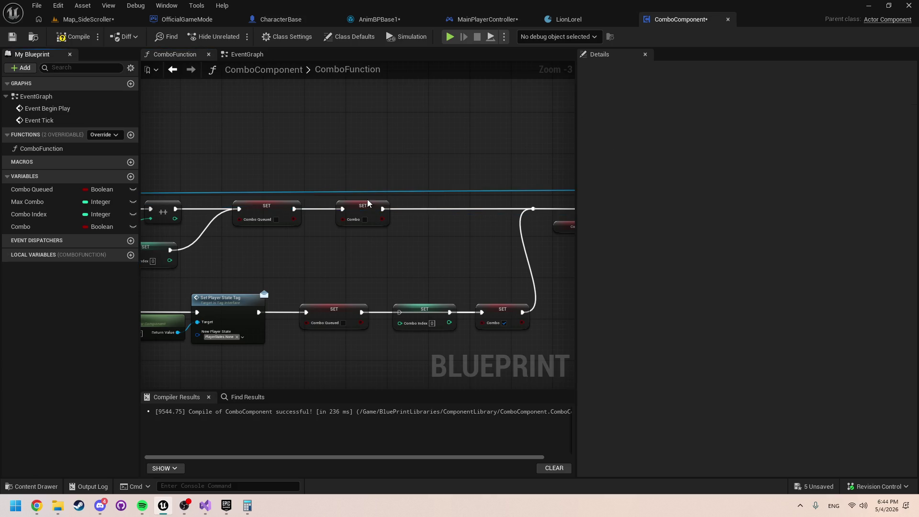
Step: Rename the Combo member variable to ComboComplete
click(367, 211)
double_click(37, 226)
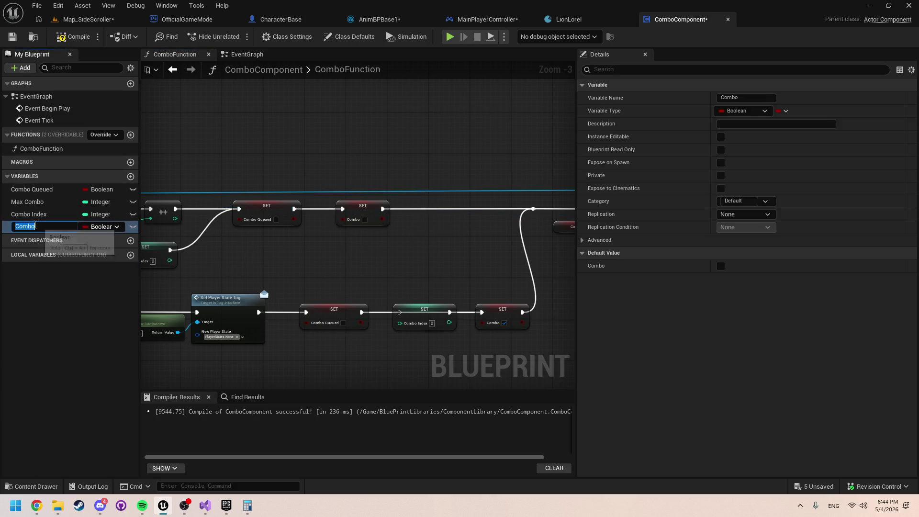
click(37, 225)
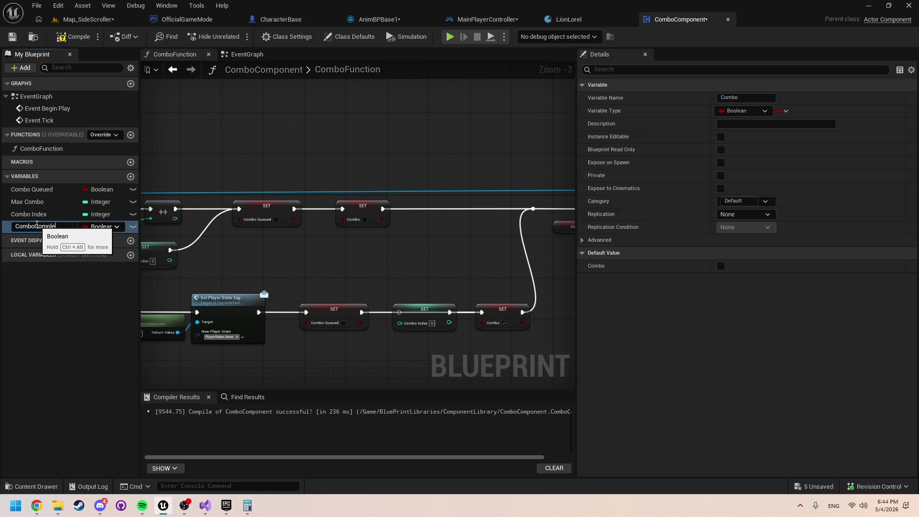
text(te)
key(Return)
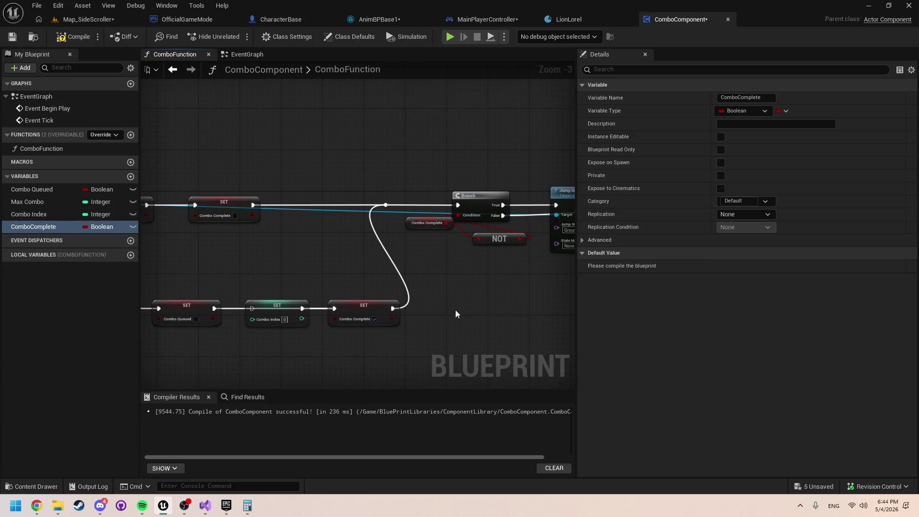
Step: Select the Branch, NOT, Jump and Return nodes together and nudge them right
drag(456, 311, 386, 313)
drag(390, 263, 303, 267)
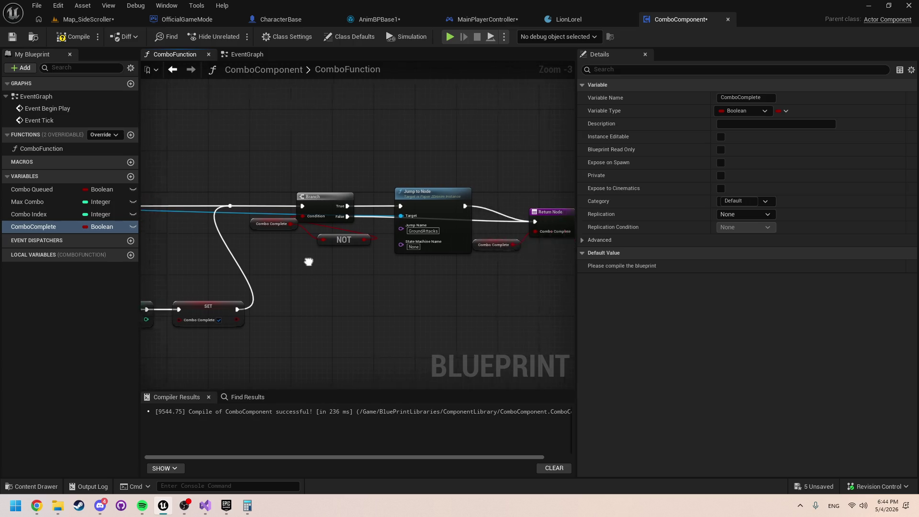
scroll(354, 257, down, 1)
mouse_move(492, 281)
mouse_down()
mouse_move(376, 240)
mouse_move(227, 219)
mouse_move(478, 233)
mouse_up()
click(314, 280)
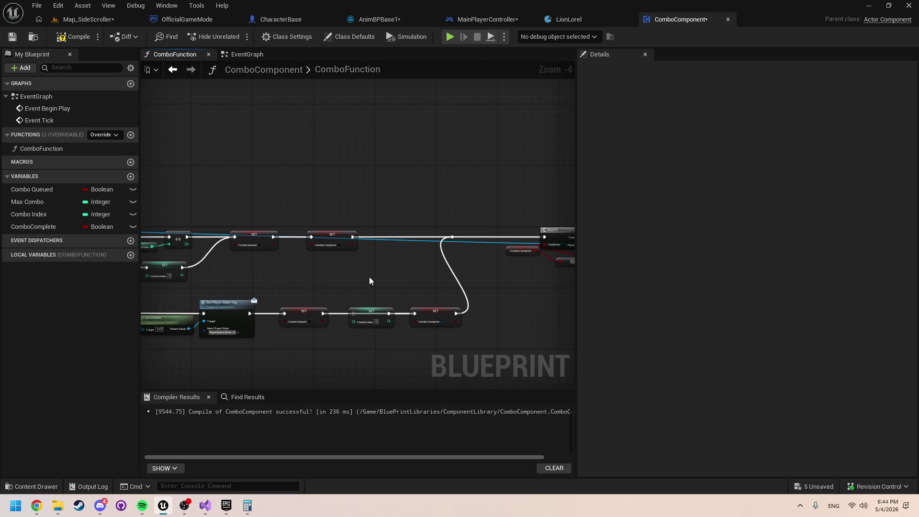
Step: Move the Return Node up and right, undoing an accidental deletion of it and its getter
scroll(369, 277, up, 1)
mouse_move(298, 271)
mouse_down()
mouse_move(384, 265)
mouse_move(409, 308)
mouse_move(420, 297)
mouse_move(378, 275)
mouse_move(200, 287)
mouse_move(199, 266)
mouse_move(170, 262)
mouse_up()
click(434, 262)
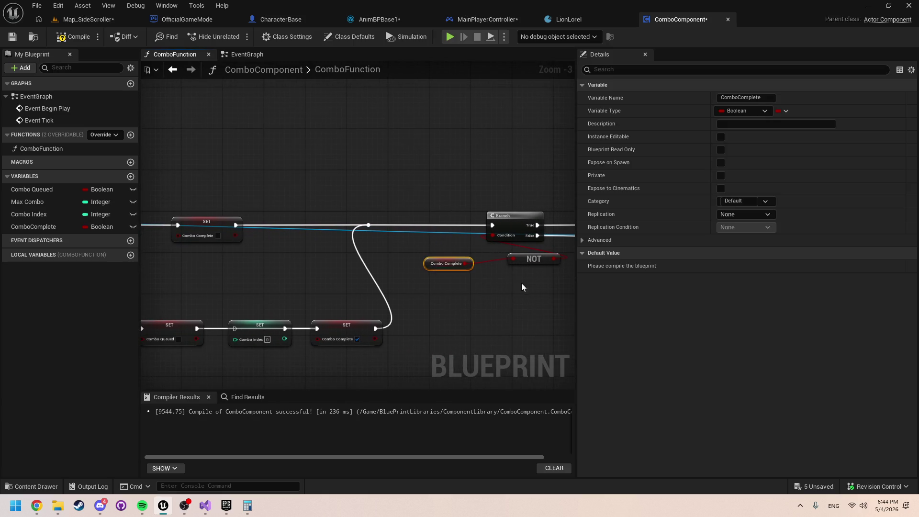
mouse_move(434, 265)
mouse_down()
mouse_move(352, 268)
mouse_move(398, 297)
mouse_up()
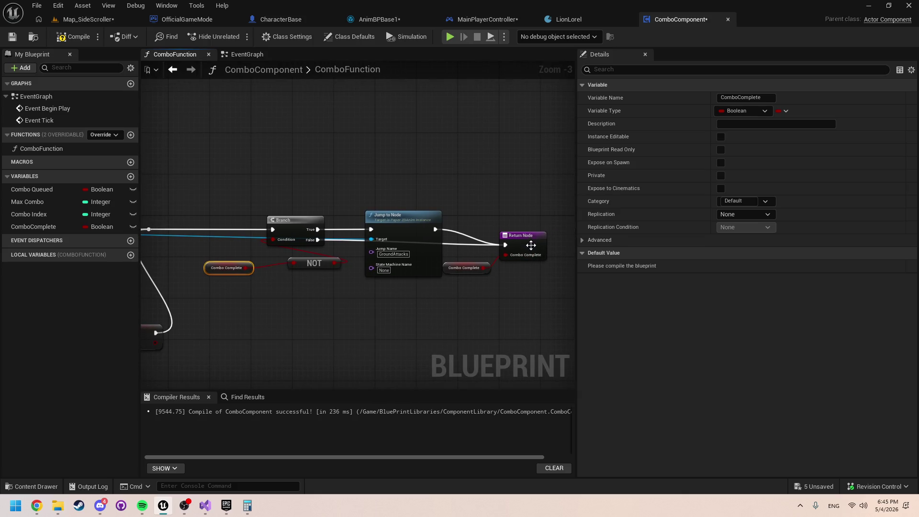
drag(531, 246, 541, 232)
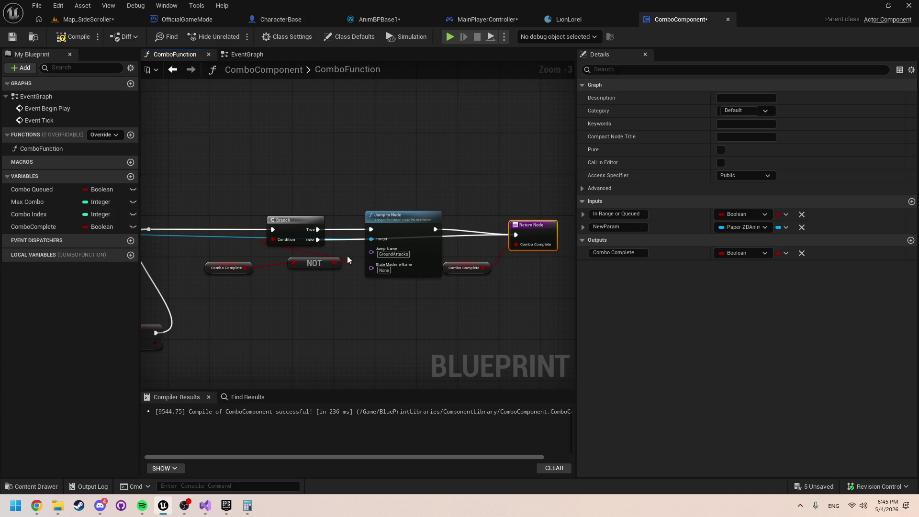
click(458, 271)
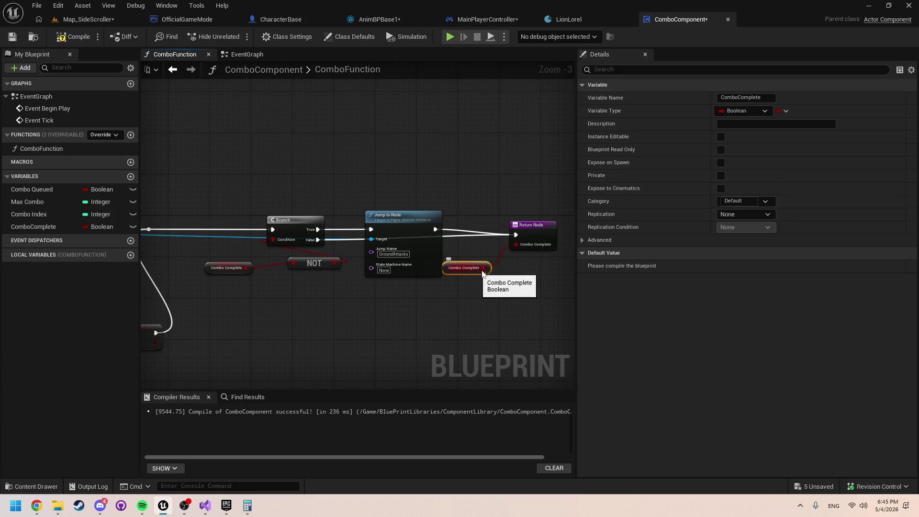
ctrl+click(533, 234)
key(Delete)
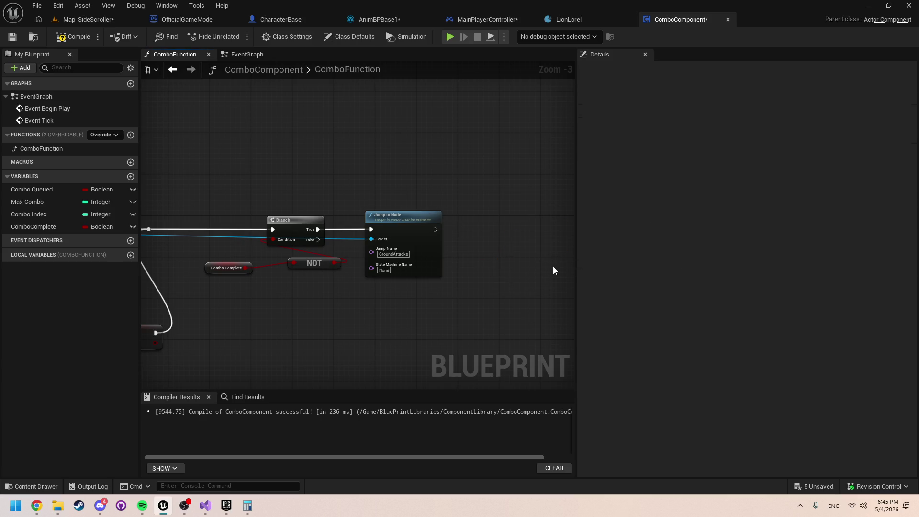
key(ctrl+z)
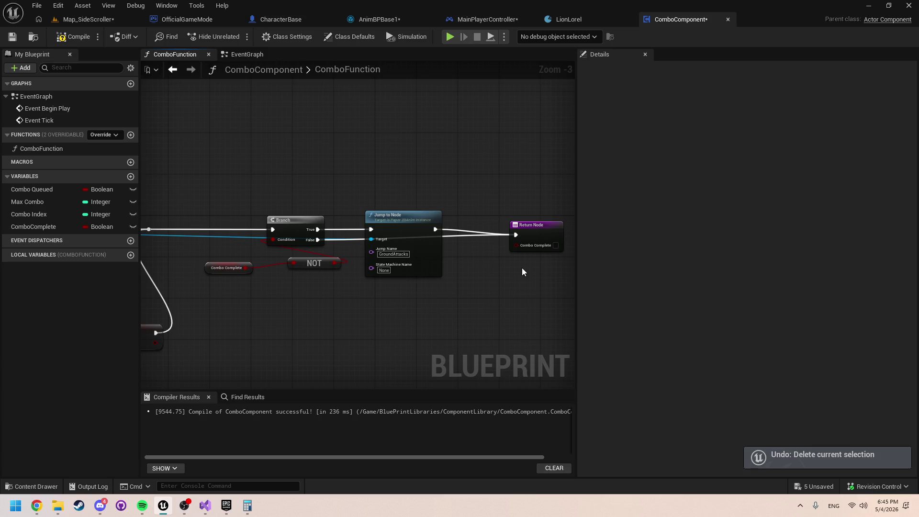
Step: Remove the Return Node's Combo Complete output and reposition the Combo Complete getter and NOT nodes
click(532, 231)
click(802, 253)
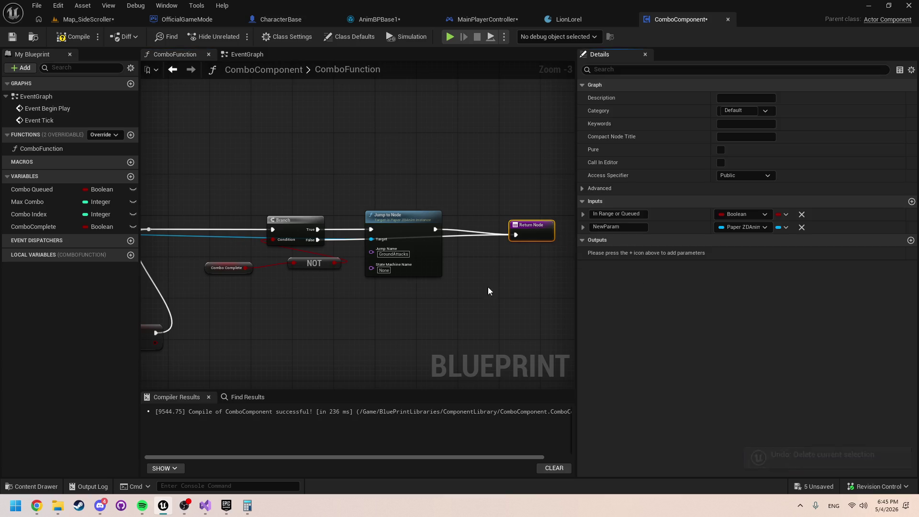
click(440, 288)
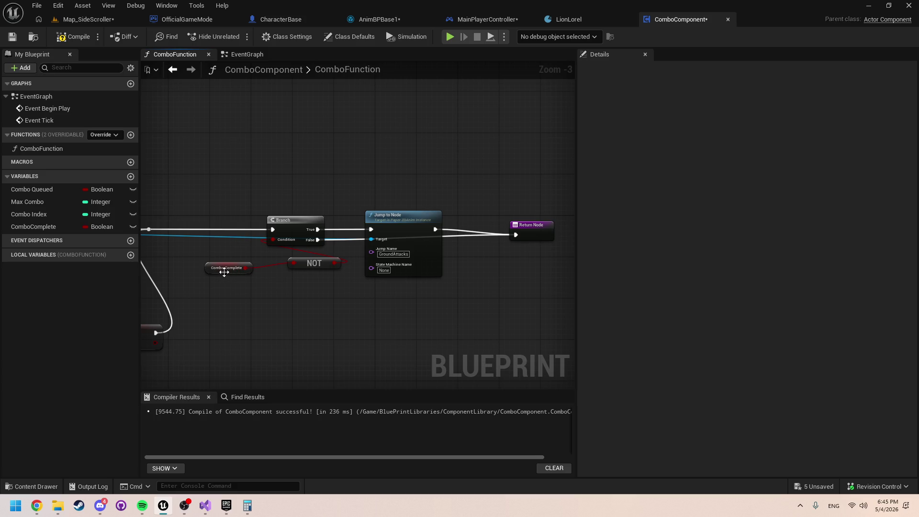
mouse_move(224, 272)
mouse_down()
mouse_move(260, 272)
mouse_move(229, 256)
mouse_up()
ctrl+click(313, 265)
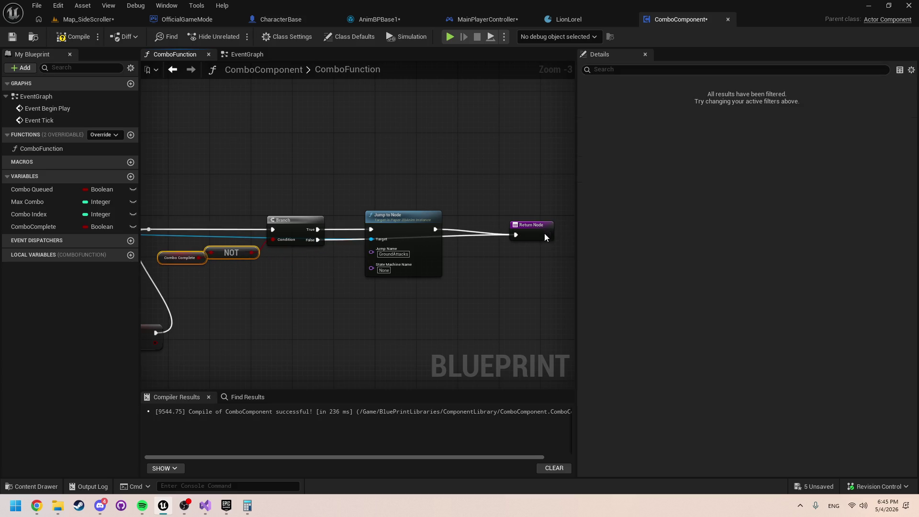
click(497, 251)
Step: Promote New Param to a local variable named Anim Instance Ref
drag(519, 311, 374, 242)
drag(243, 220, 275, 199)
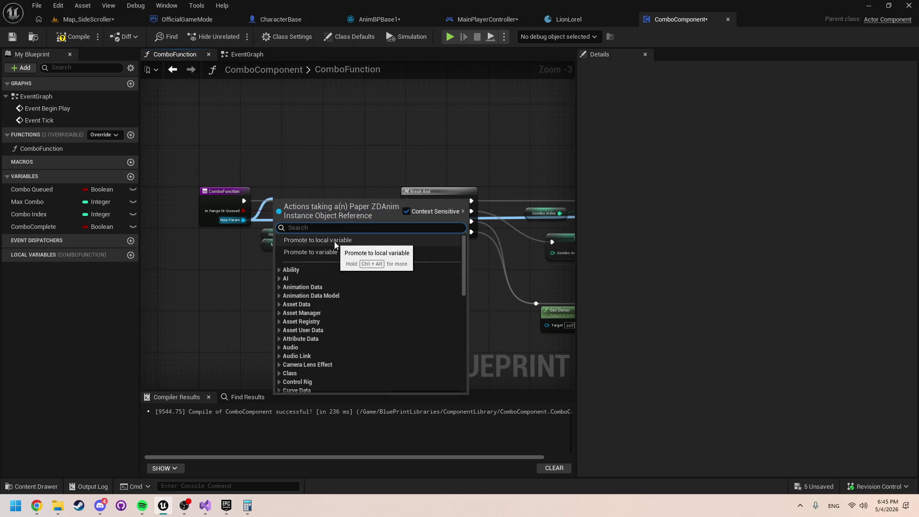
click(334, 241)
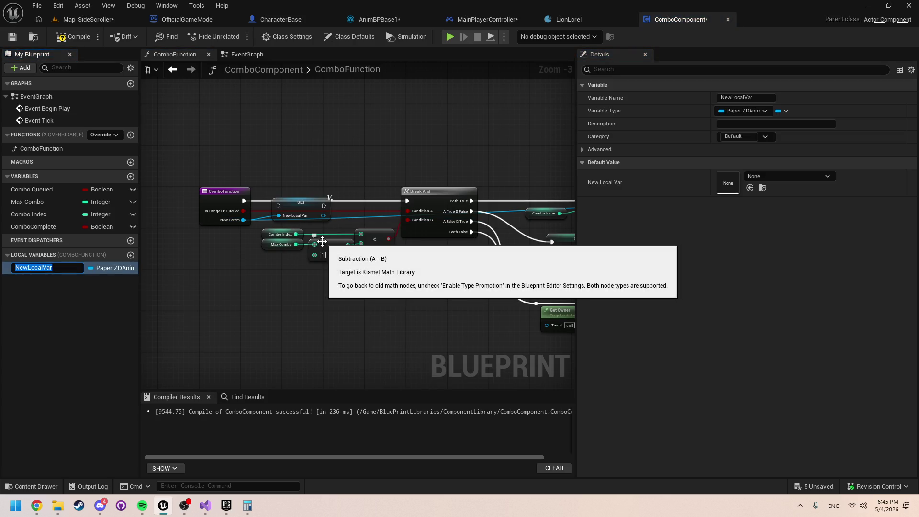
text(Anim Instanc)
text(e)
key(Return)
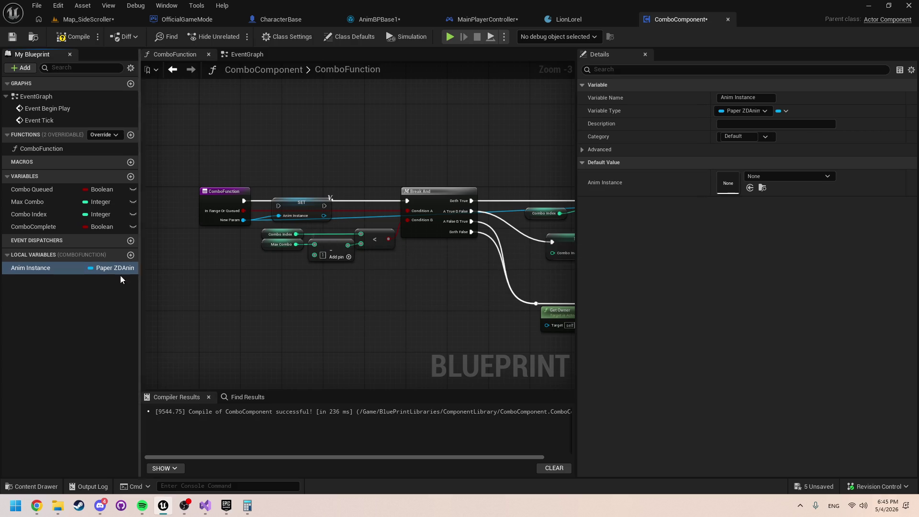
click(54, 271)
text(R)
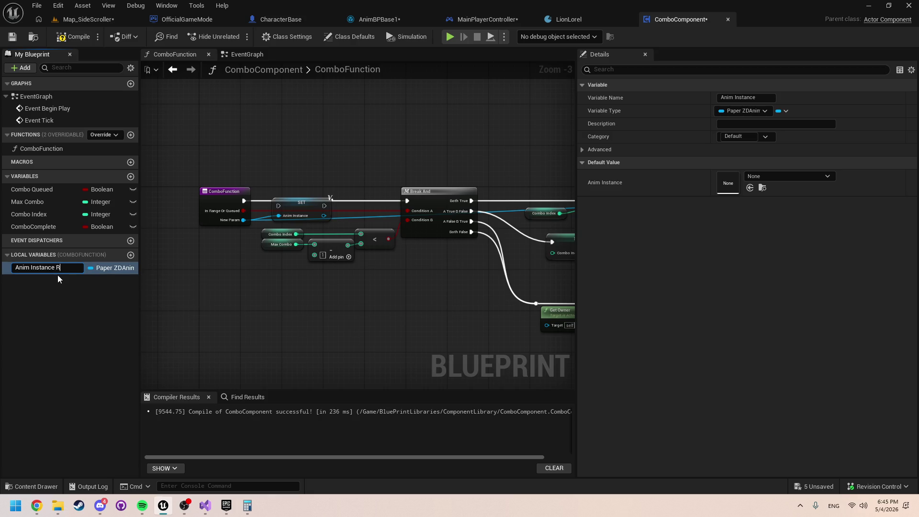
text(ef)
key(Return)
Step: Rename the ComboFunction entry's NewParam input to Anim Instance
click(219, 200)
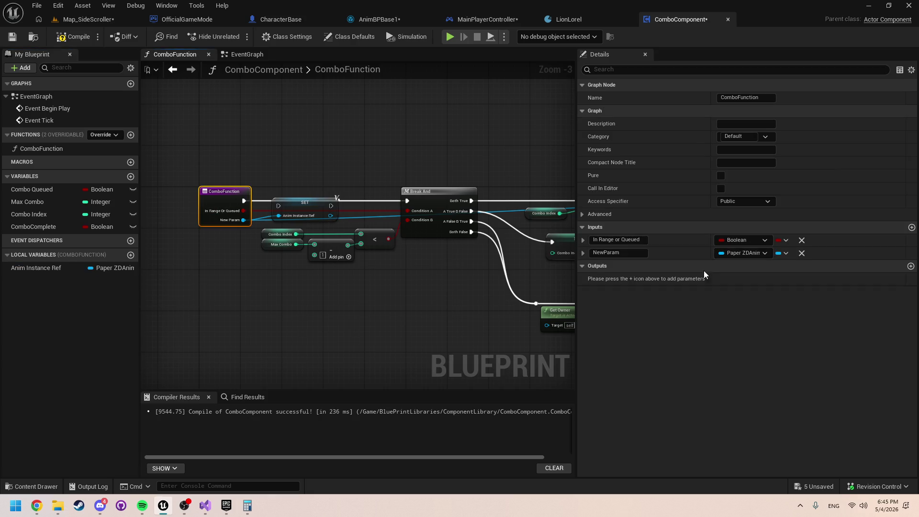
click(644, 252)
text(Anim Instance)
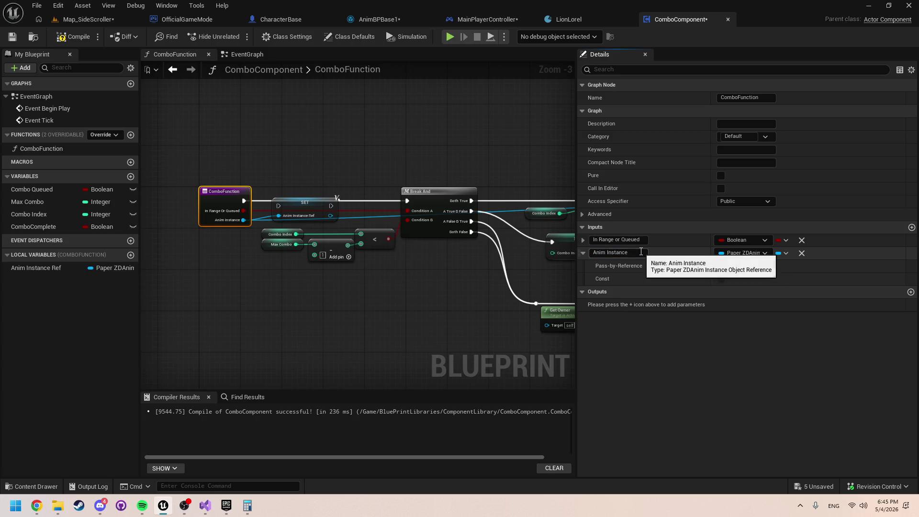
key(Return)
Step: Connect an Anim Instance Ref getter to Jump to Node's Target pin and tidy the surrounding nodes
mouse_move(245, 201)
mouse_down()
mouse_move(278, 206)
mouse_move(310, 192)
mouse_move(416, 200)
mouse_move(145, 196)
mouse_move(227, 266)
mouse_up()
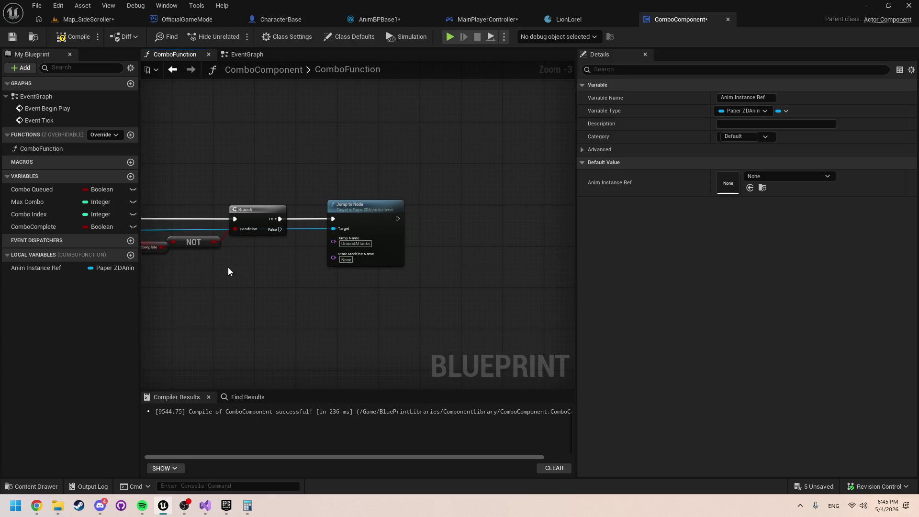
drag(50, 266, 334, 228)
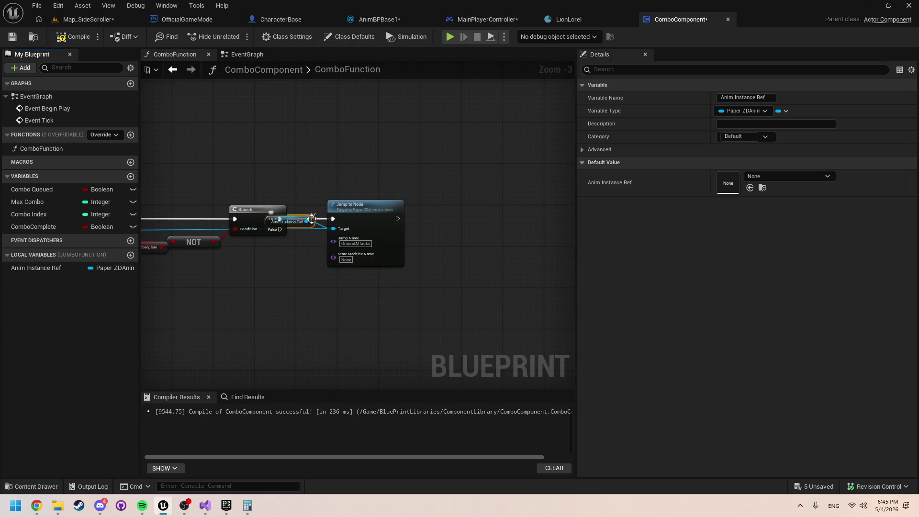
click(319, 233)
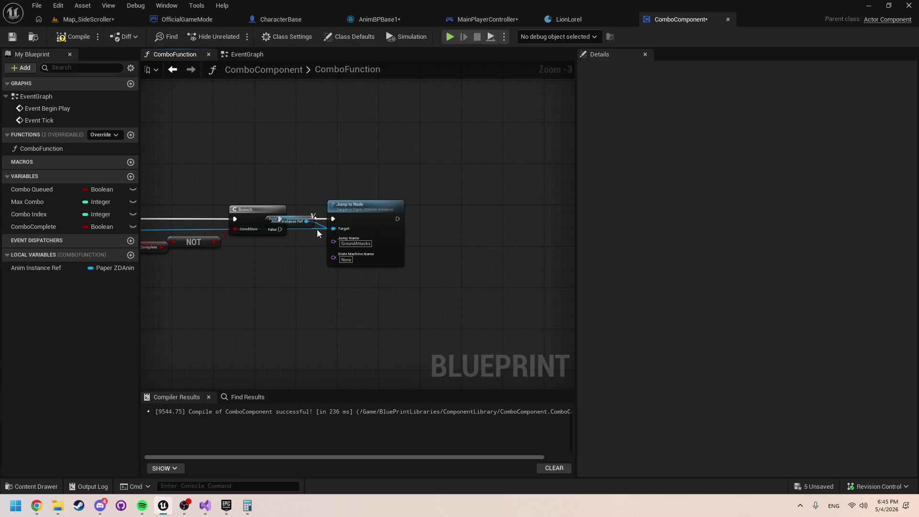
click(313, 231)
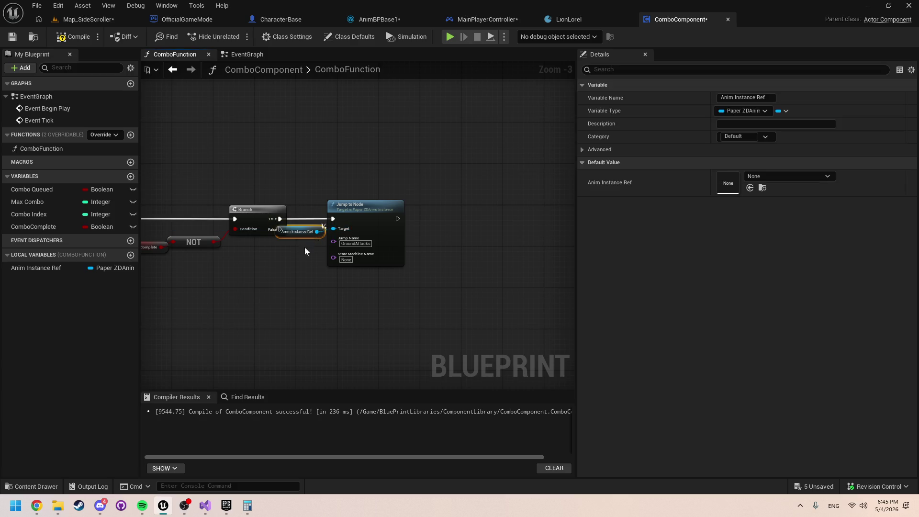
drag(388, 219, 450, 218)
click(337, 172)
drag(337, 172, 374, 224)
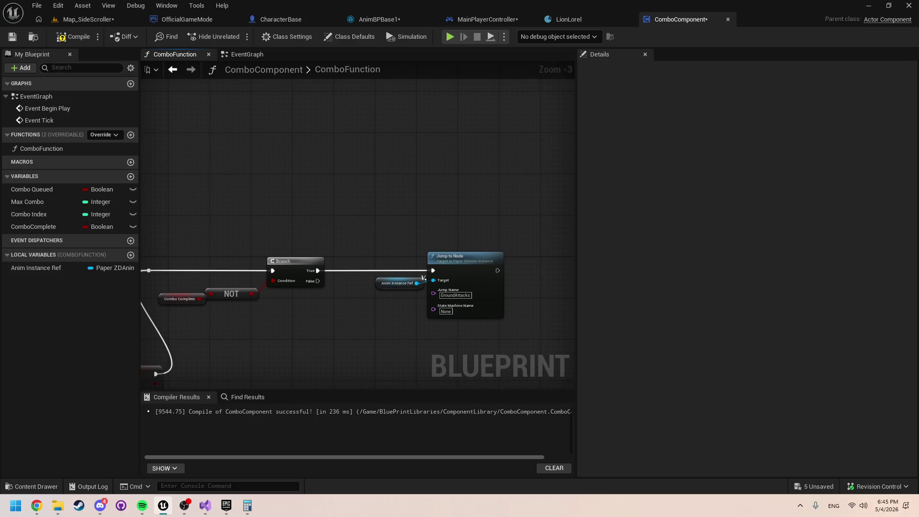
mouse_move(283, 334)
mouse_down()
mouse_move(474, 304)
mouse_move(422, 289)
mouse_move(437, 285)
mouse_up()
scroll(474, 304, up, 2)
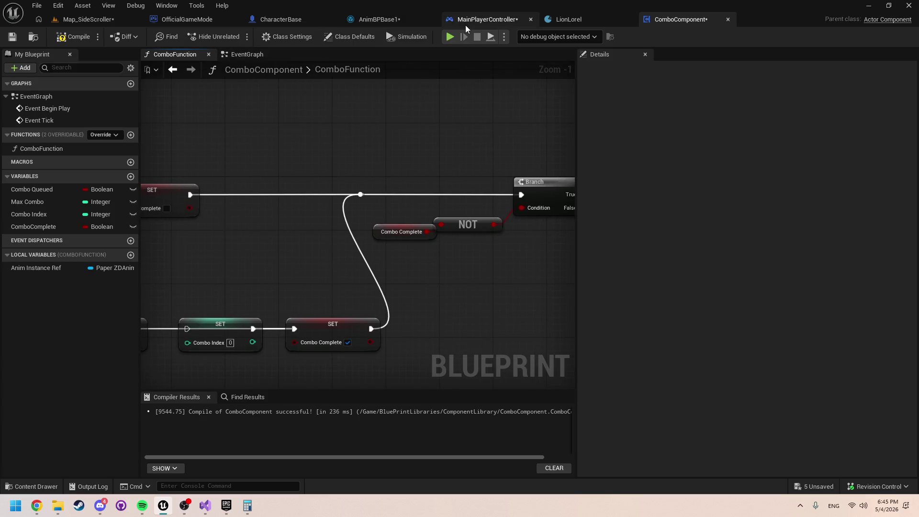
Step: Close the CharacterBase, LionLorel and OfficialGameMode blueprint tabs
click(278, 26)
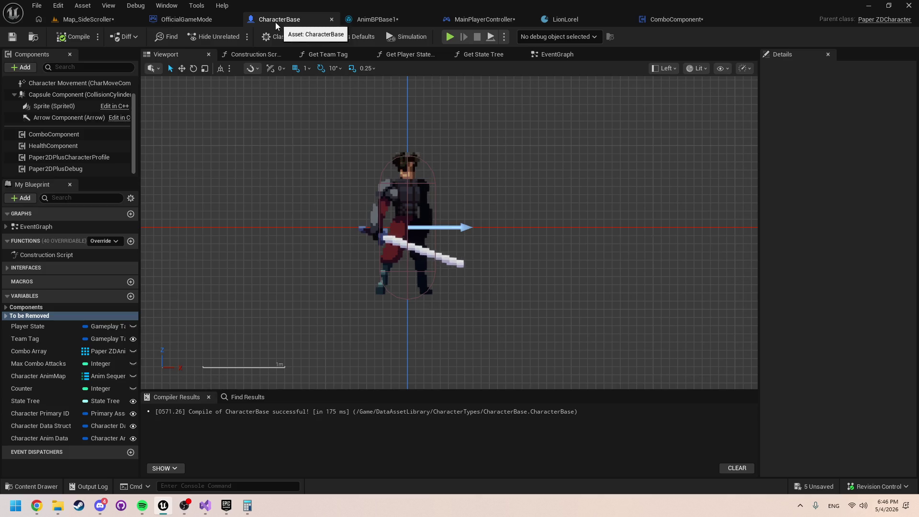
click(187, 19)
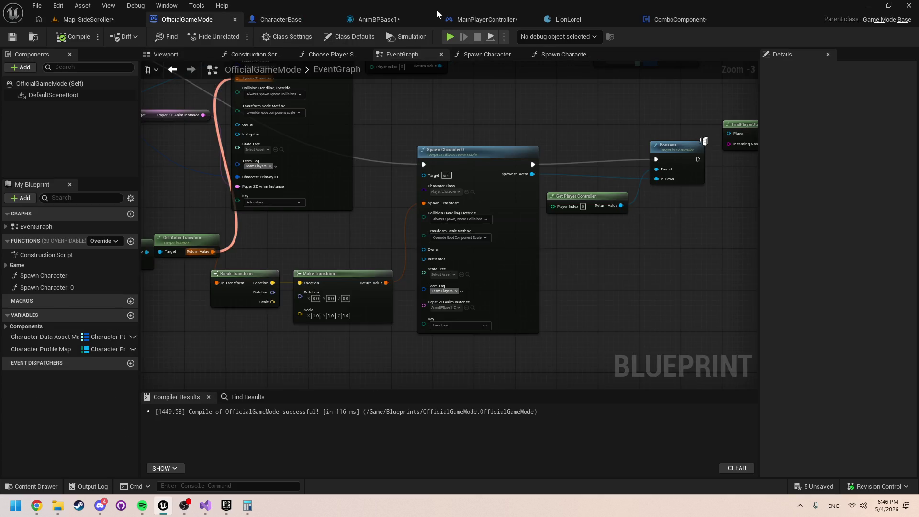
click(334, 19)
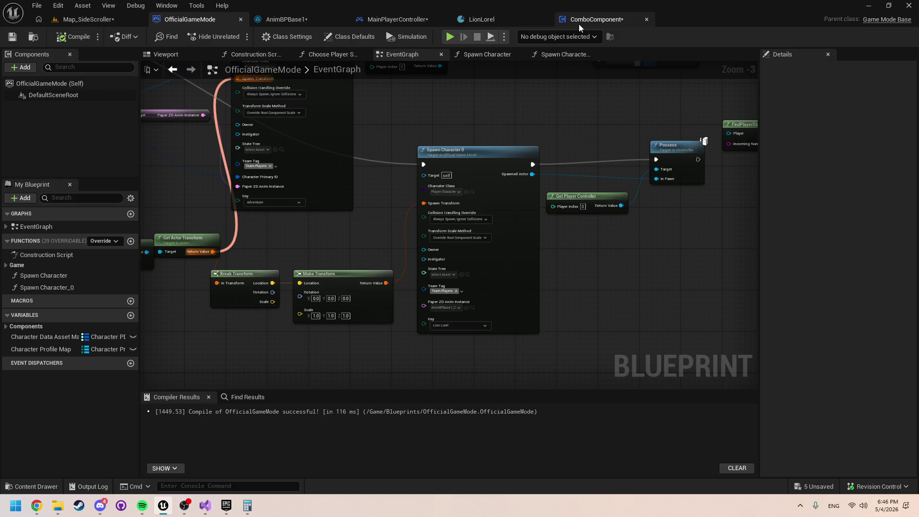
click(544, 19)
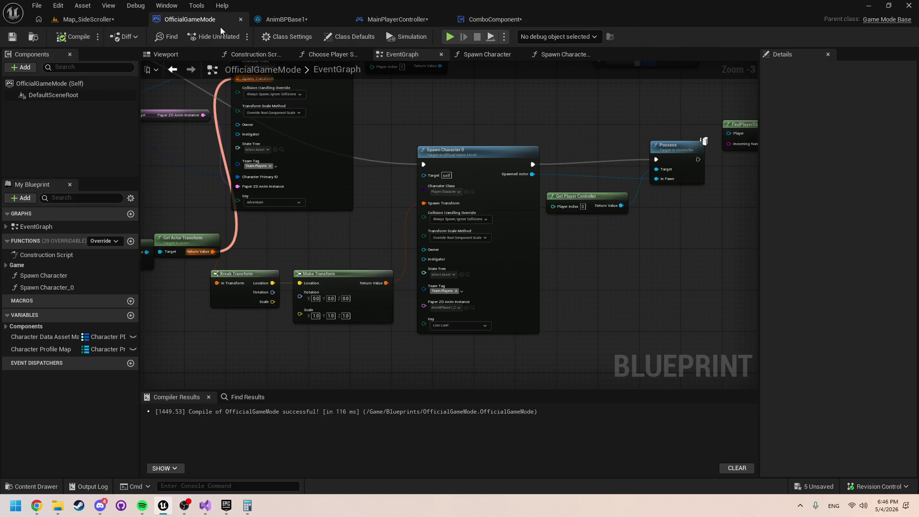
click(242, 19)
Step: Reorder tabs with MainPlayerController second and AnimBPBase1 last, ending on MainPlayerController's EventGraph
click(301, 19)
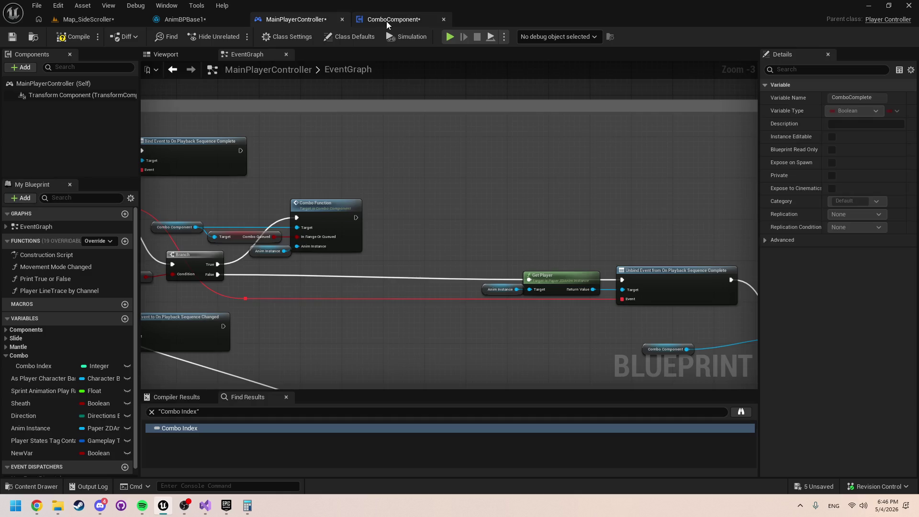
drag(311, 24, 213, 21)
drag(307, 20, 377, 22)
click(275, 20)
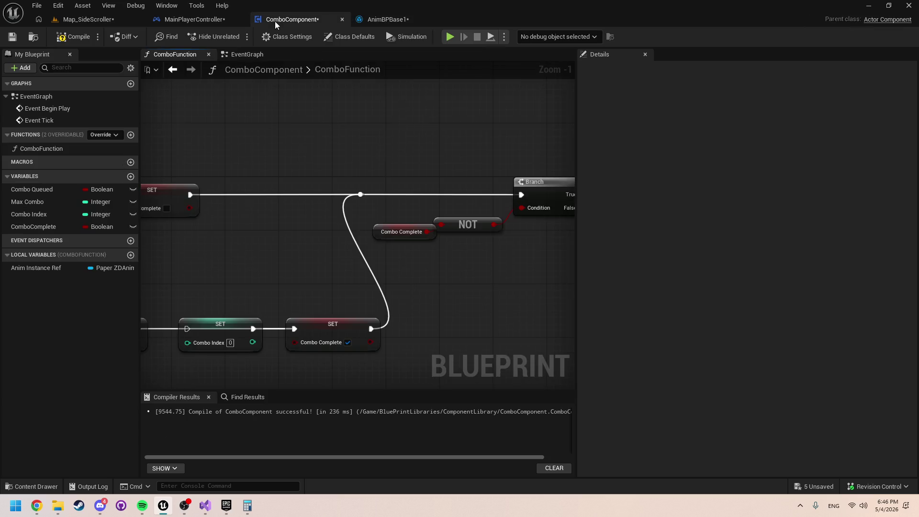
mouse_move(298, 156)
mouse_down()
mouse_move(373, 139)
mouse_move(444, 151)
mouse_up()
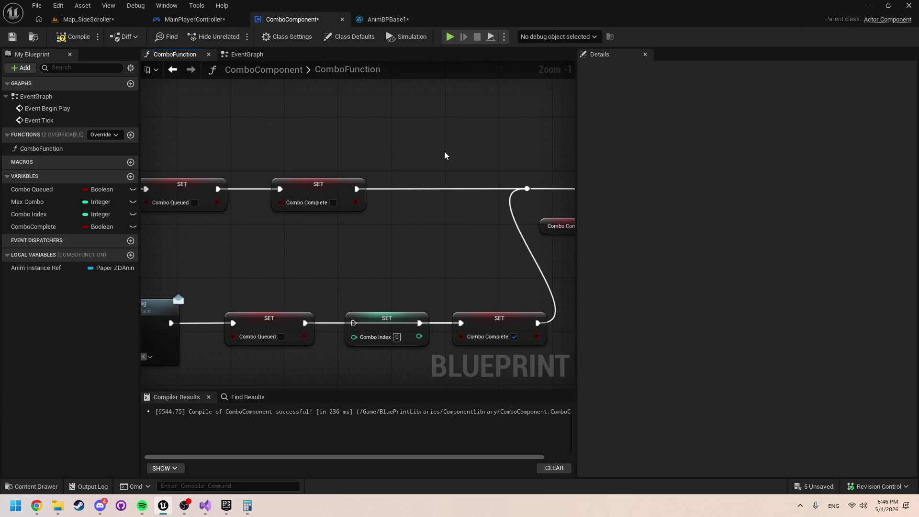
scroll(443, 152, down, 3)
click(208, 22)
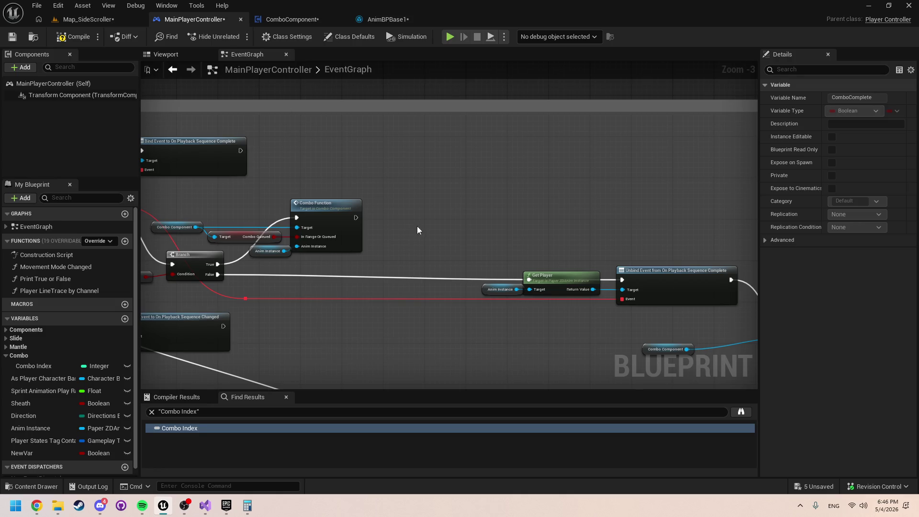
scroll(326, 270, up, 2)
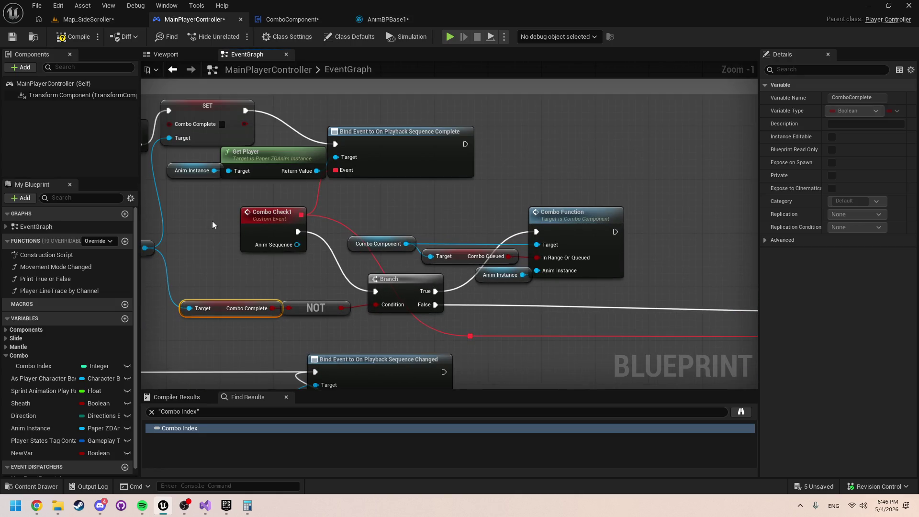
Step: Add a Get Combo Queued node from Combo Component and wire it into the Branch Condition
drag(212, 225, 274, 237)
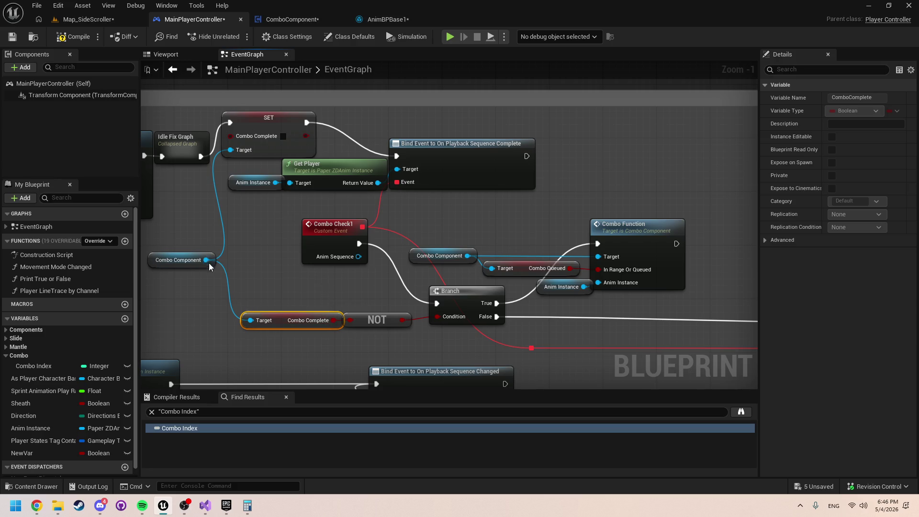
drag(206, 260, 277, 283)
text(combo)
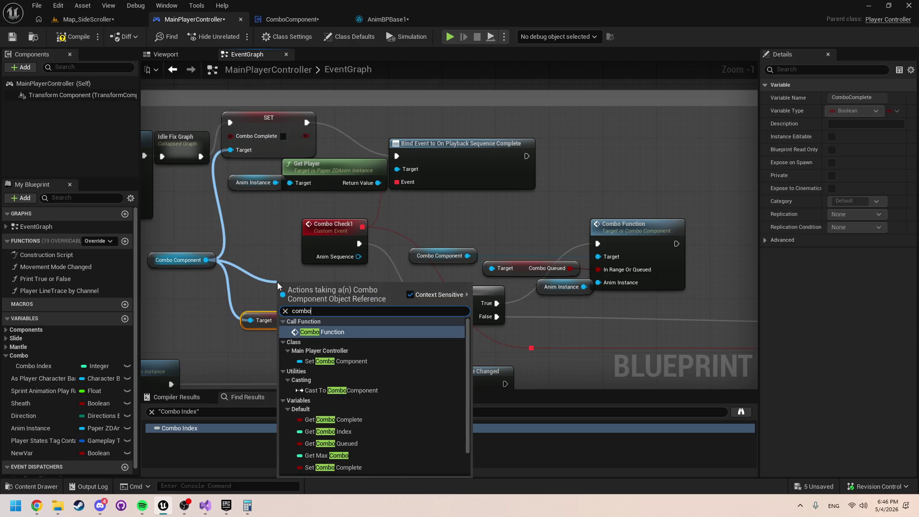
text( queu)
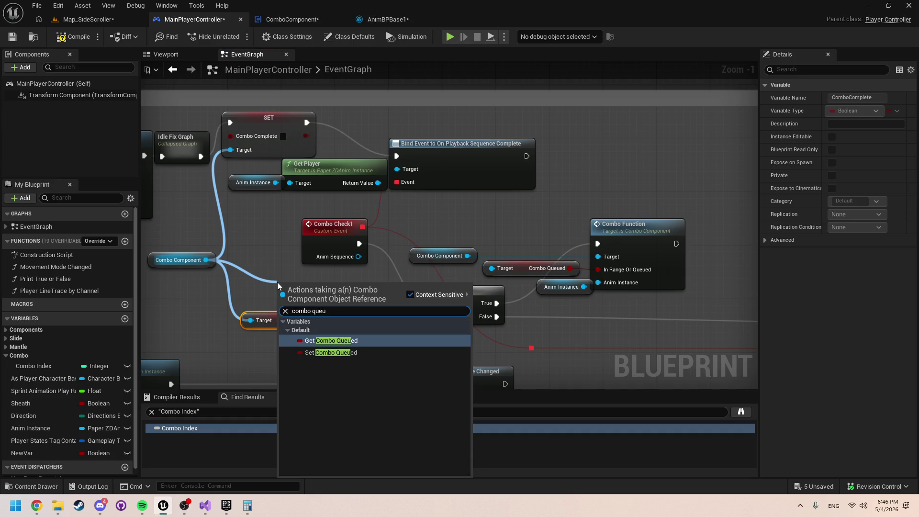
key(Return)
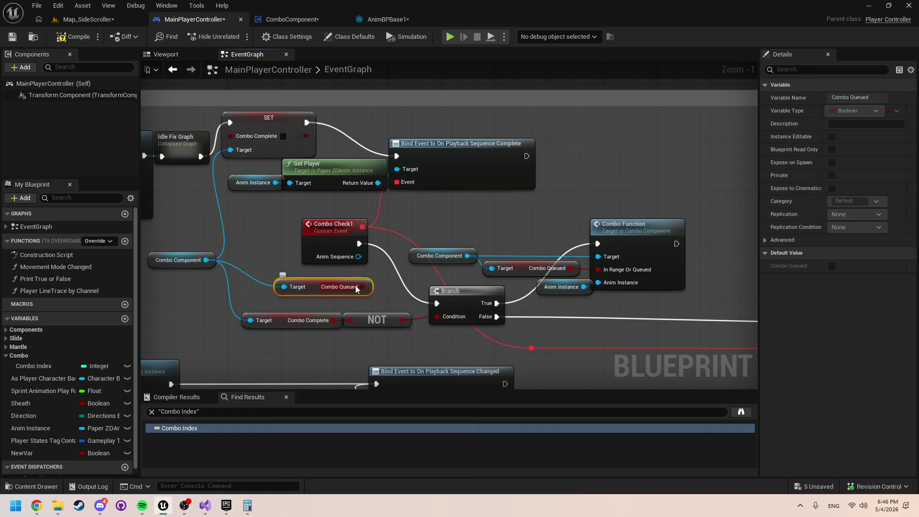
mouse_move(365, 293)
mouse_down()
mouse_move(338, 285)
mouse_move(361, 308)
mouse_move(355, 322)
mouse_move(390, 299)
mouse_move(456, 320)
mouse_up()
scroll(456, 320, down, 1)
drag(350, 334, 162, 309)
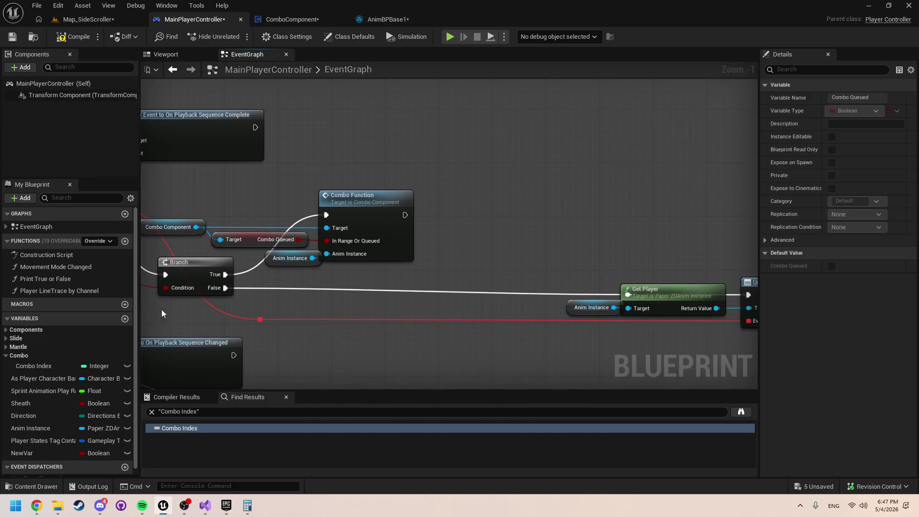
scroll(395, 275, down, 1)
Step: Start a play test, then open and recompile the failing ST_AttackTask blueprint to see the error
mouse_move(396, 274)
mouse_down()
mouse_move(242, 278)
mouse_move(249, 256)
mouse_move(312, 242)
mouse_up()
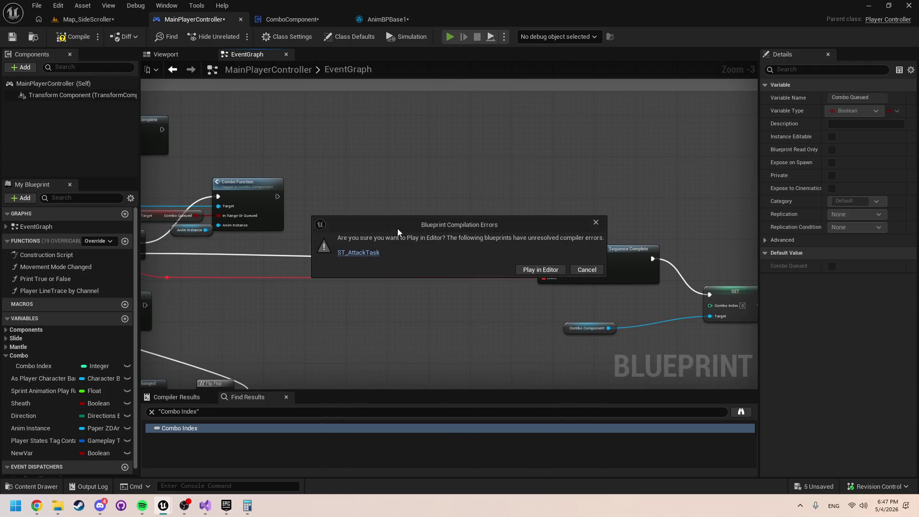
click(539, 269)
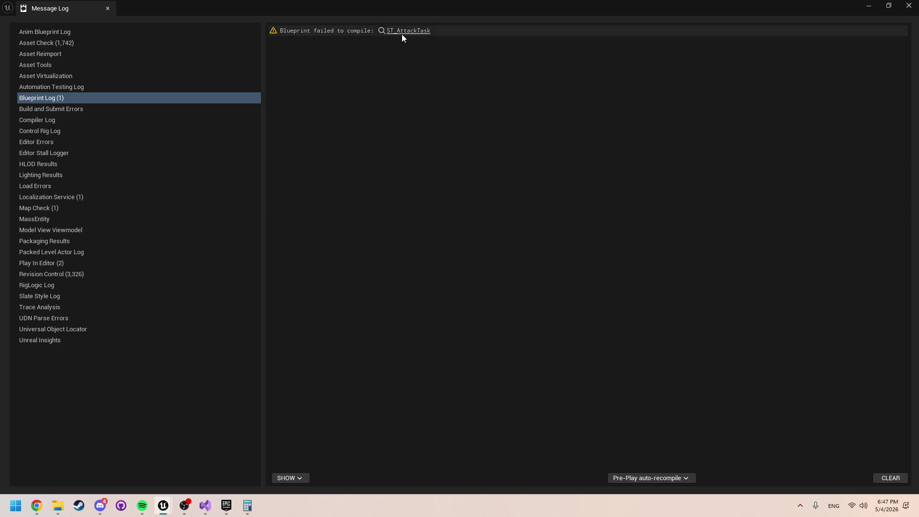
click(405, 35)
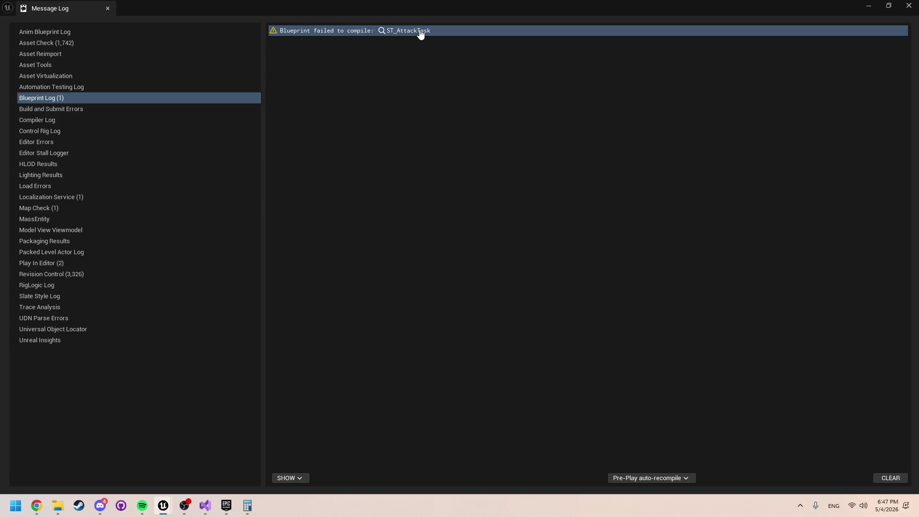
click(108, 8)
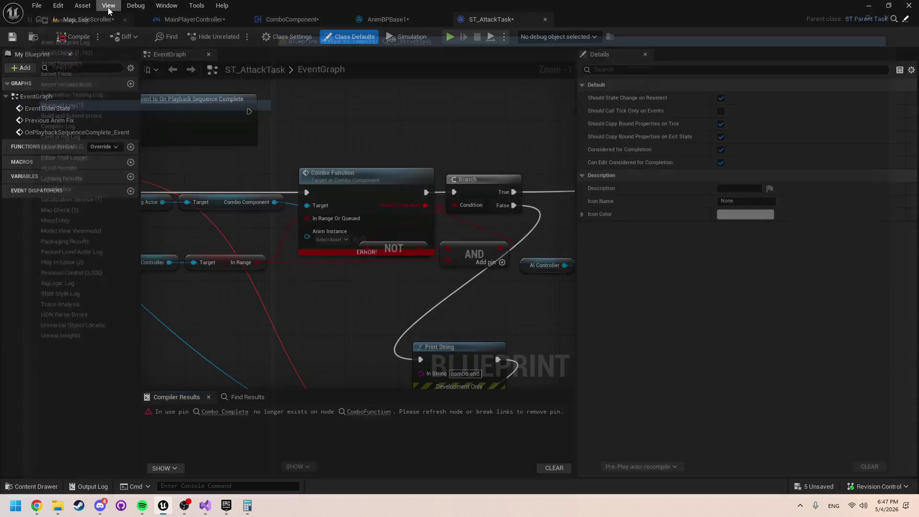
drag(355, 290, 278, 292)
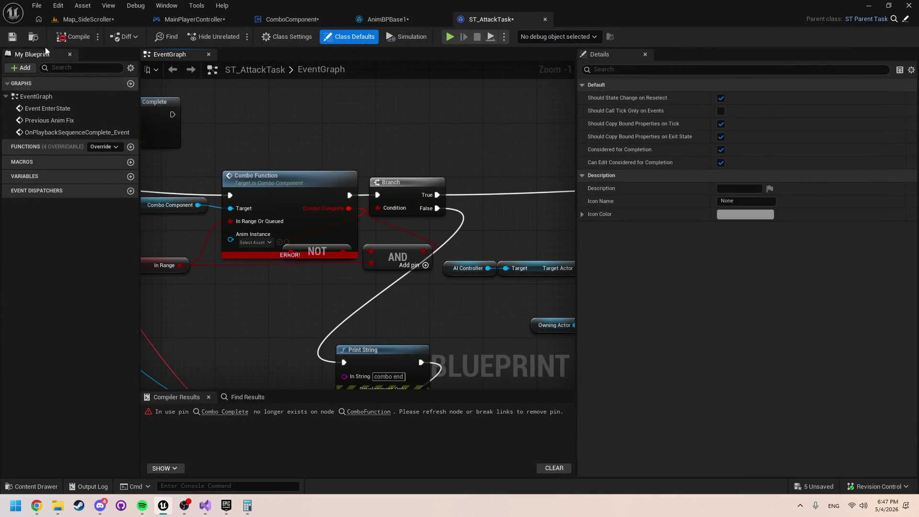
click(73, 37)
Step: Refresh the Combo Function node to drop its stale Combo Complete pin, then play-test again
click(302, 193)
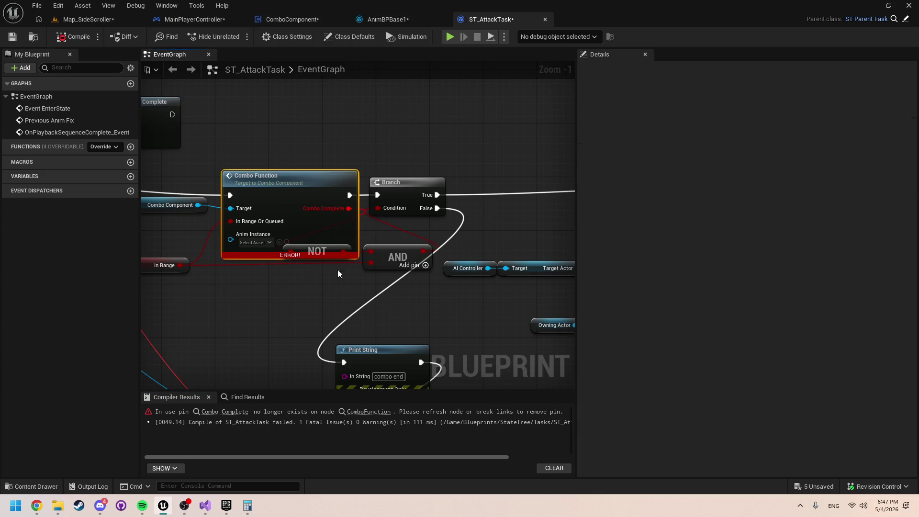
scroll(452, 254, down, 5)
scroll(452, 254, up, 4)
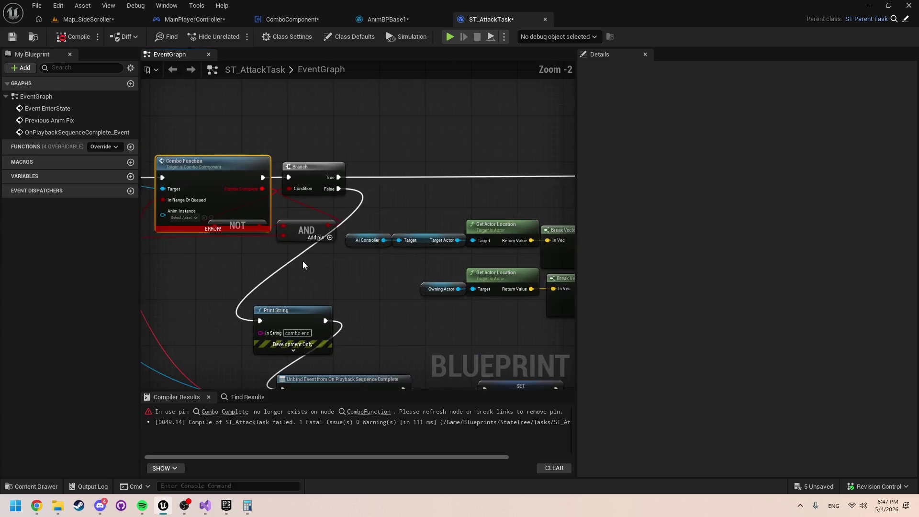
alt+click(383, 211)
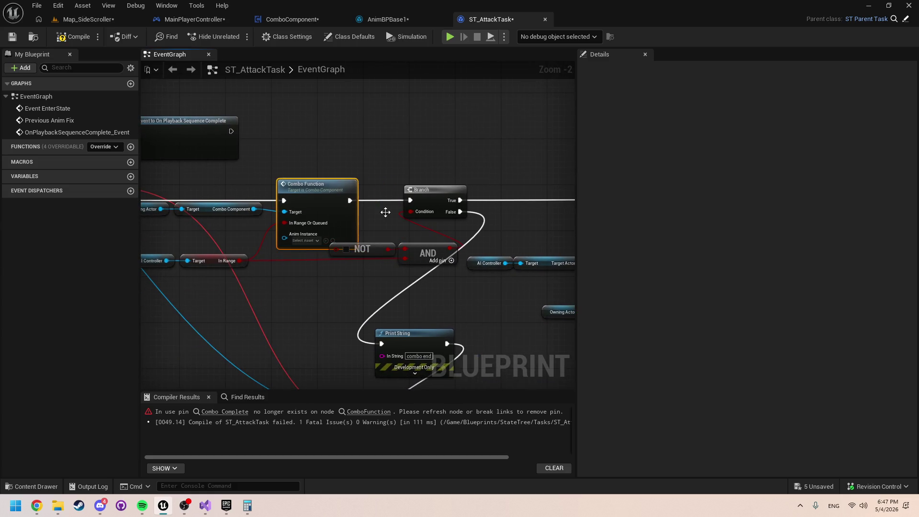
drag(349, 243, 438, 271)
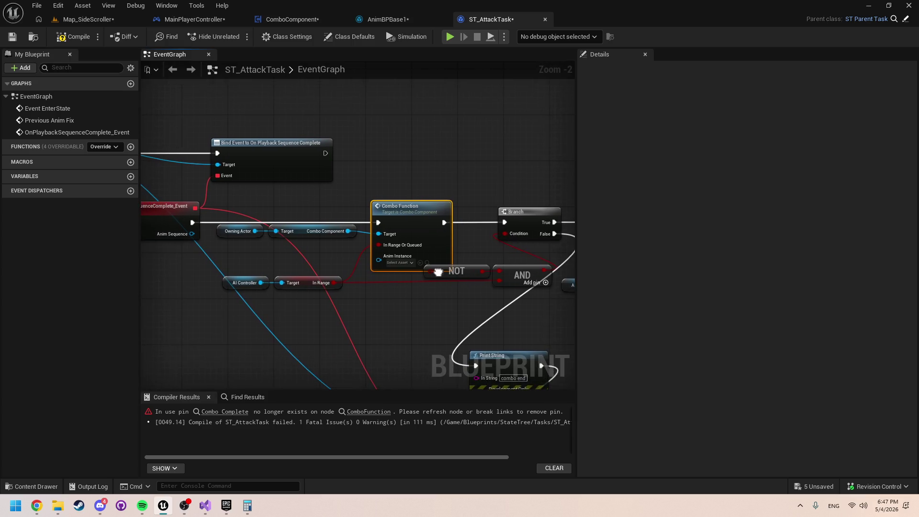
click(455, 37)
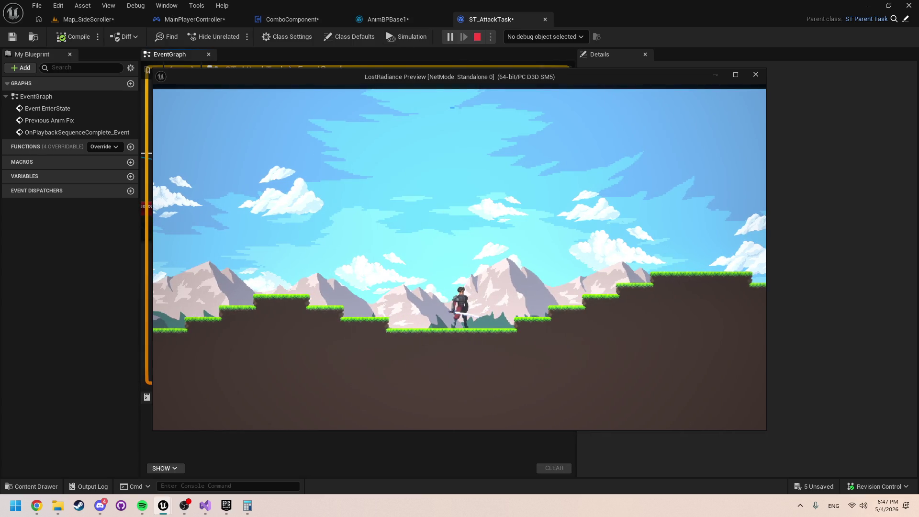
Step: Stop the session, run two more quick play tests, then view AnimBPBase1's Locomotion graph
key(Escape)
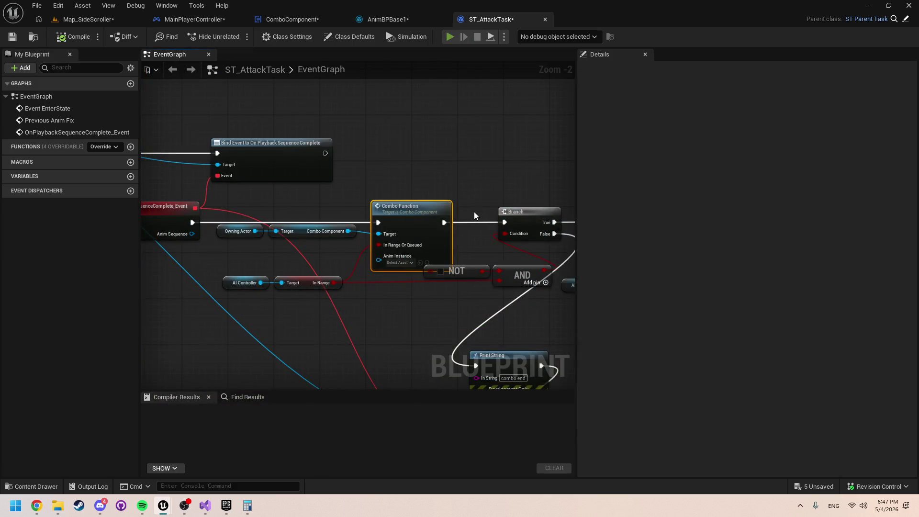
key(alt+p)
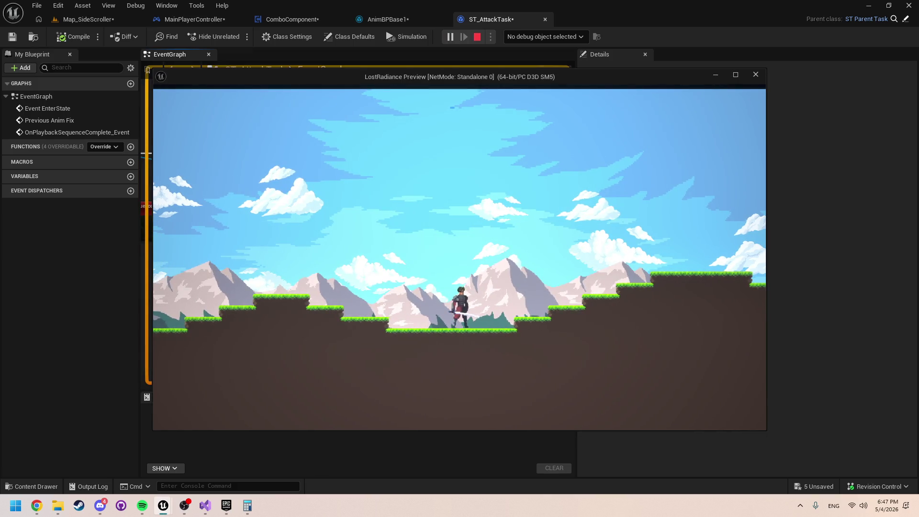
key(Escape)
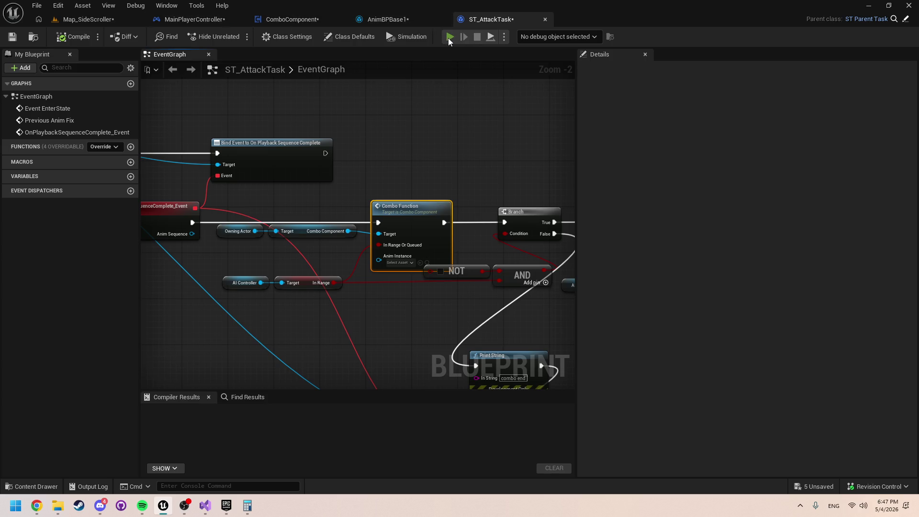
click(450, 37)
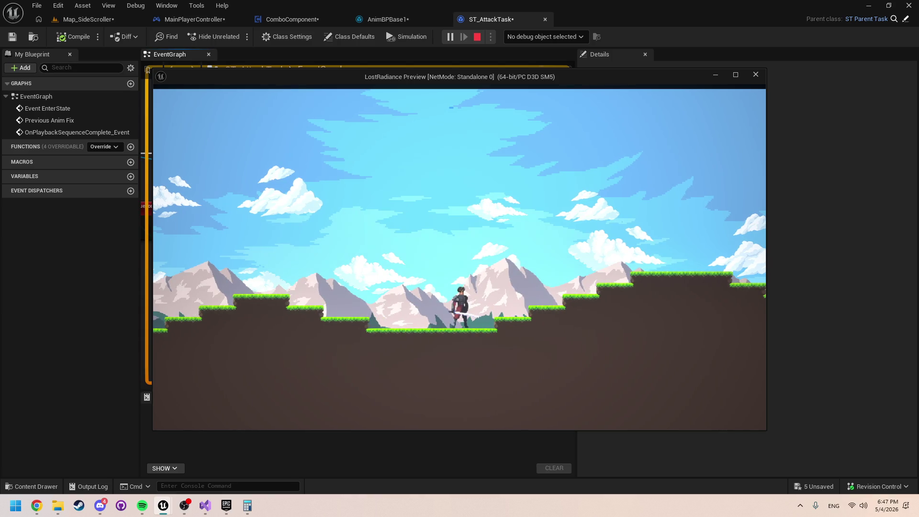
key(Escape)
click(393, 22)
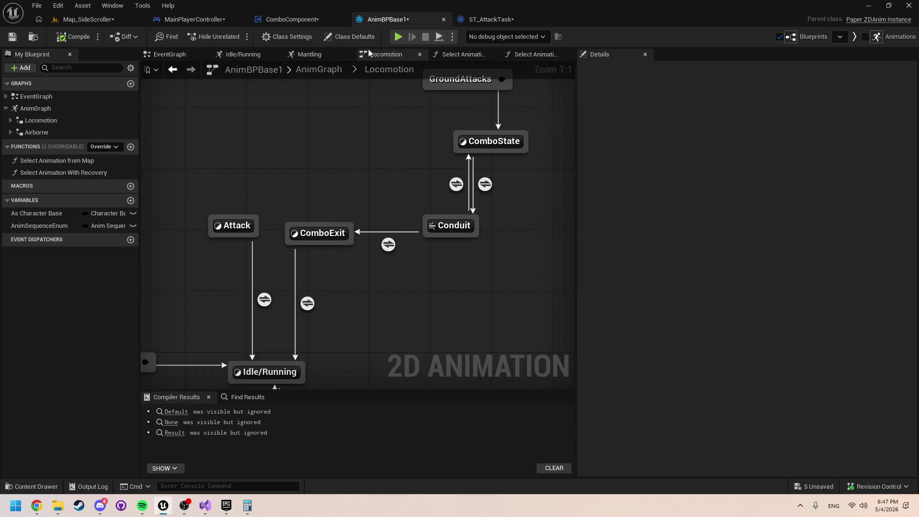
Step: Return to MainPlayerController's EventGraph and pan to the Combo Queued and Combo Complete branch
click(282, 20)
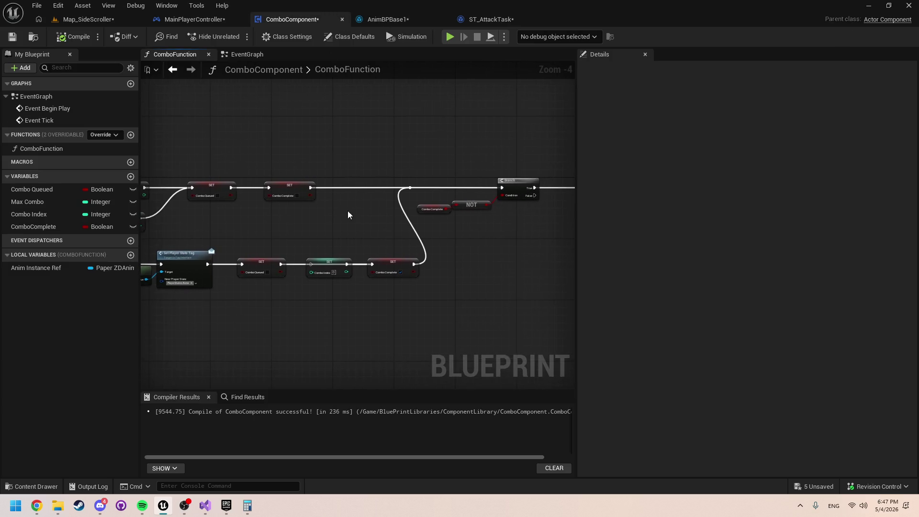
click(194, 19)
scroll(487, 219, up, 1)
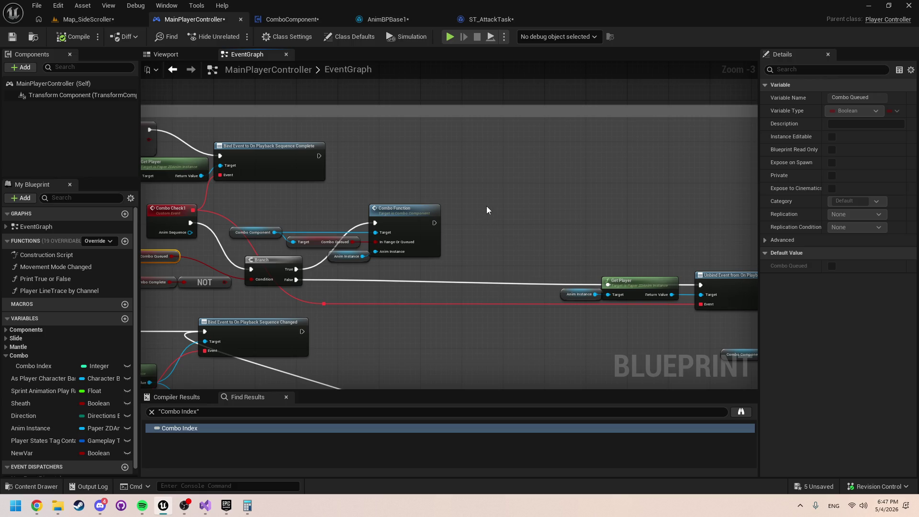
mouse_move(486, 206)
mouse_down()
mouse_move(607, 193)
mouse_move(634, 222)
mouse_up()
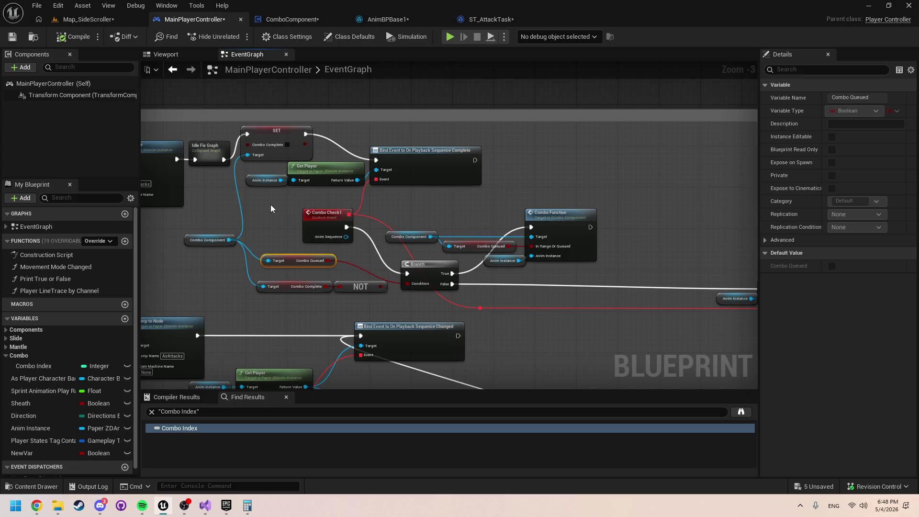
drag(271, 205, 308, 223)
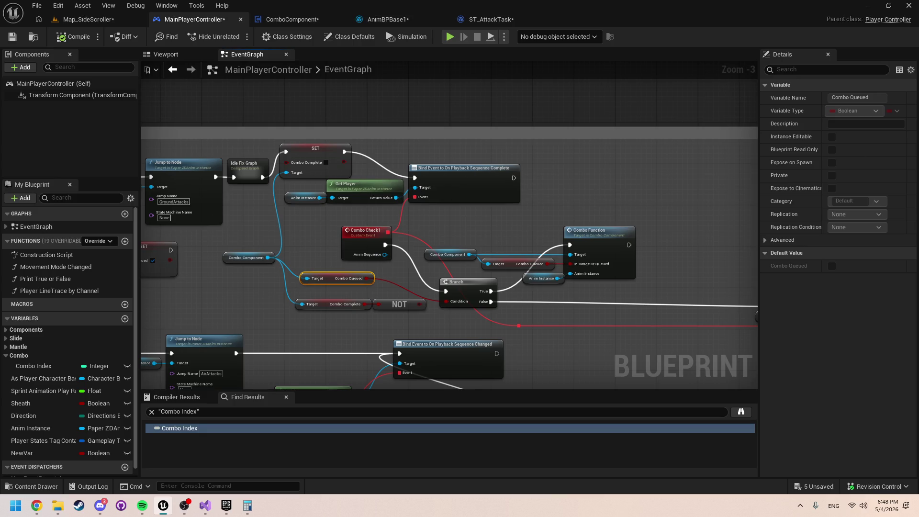
click(163, 506)
click(163, 506)
mouse_move(314, 256)
mouse_down()
mouse_move(425, 246)
mouse_move(492, 263)
mouse_up()
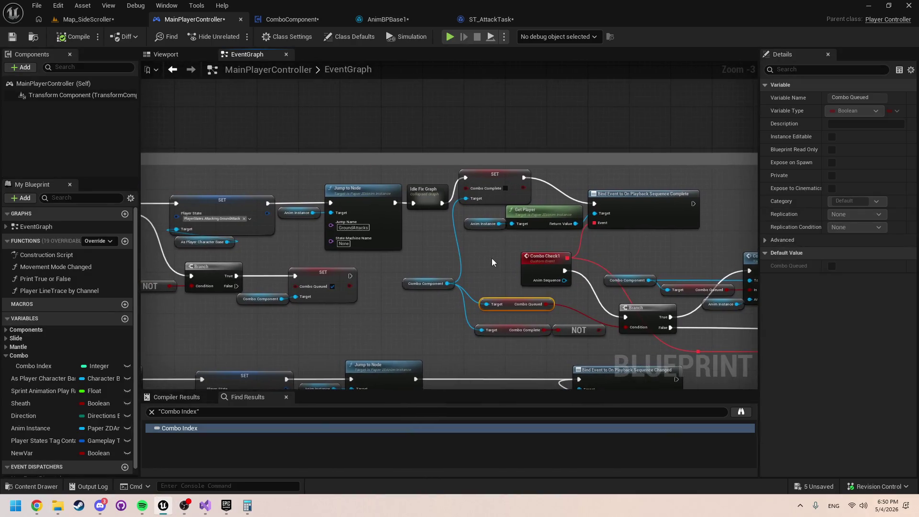
scroll(492, 263, up, 2)
mouse_move(536, 286)
mouse_down()
mouse_move(375, 237)
mouse_move(406, 246)
mouse_move(426, 273)
mouse_up()
scroll(426, 274, down, 2)
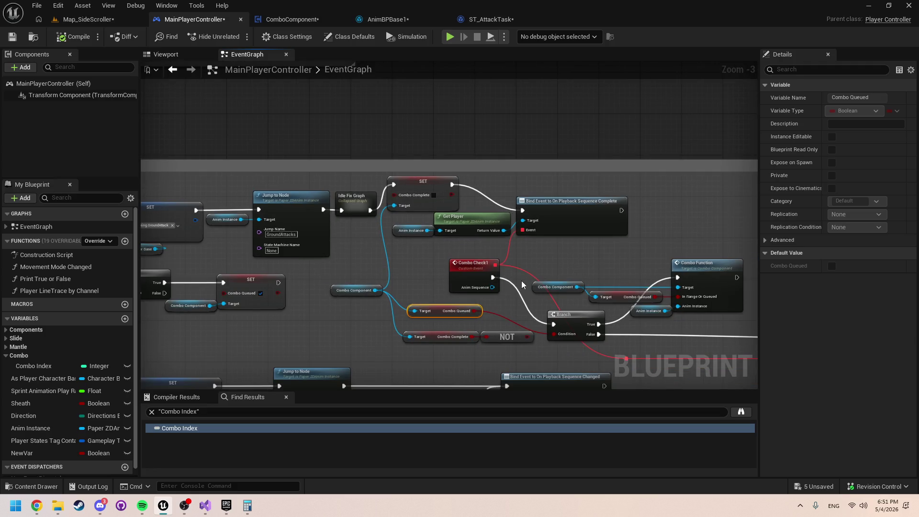